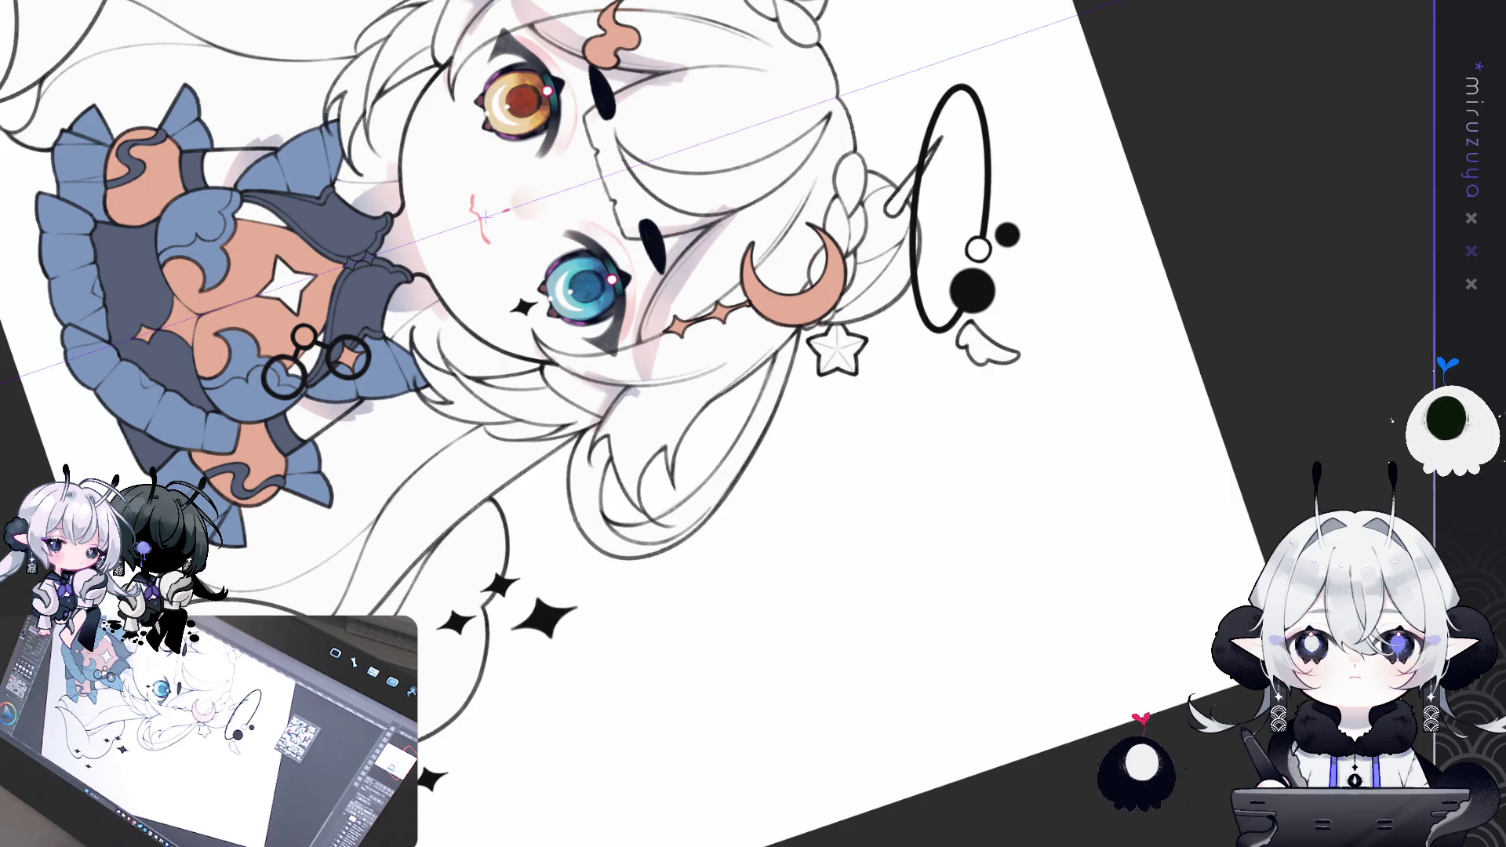
- Reset the view upright, recentre the character and zoom in on the dress
key("ctrl+0")
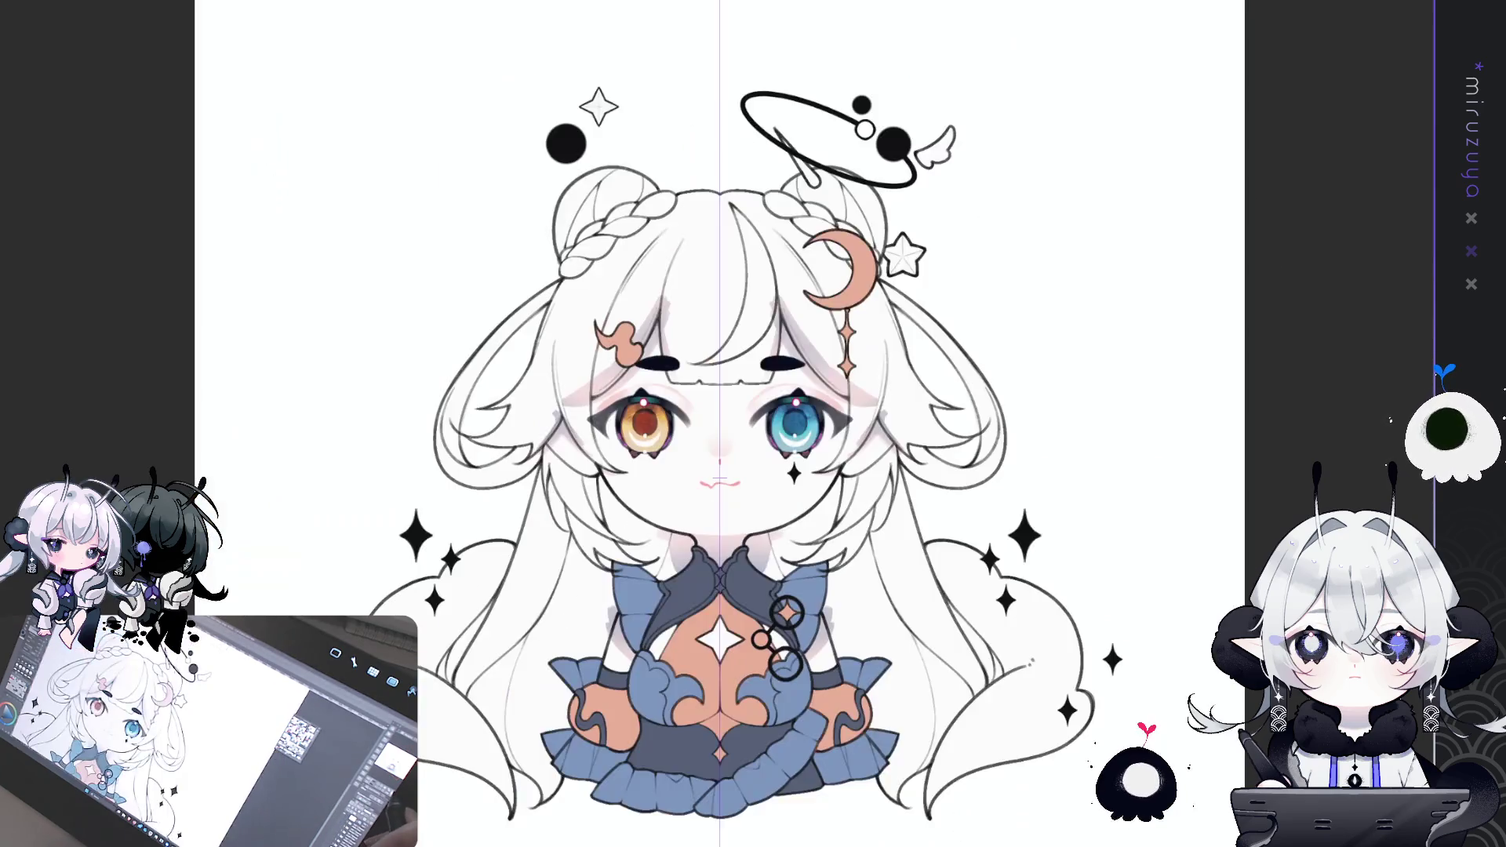
key("ctrl+minus")
left_click_drag(1041, 518, 951, 387)
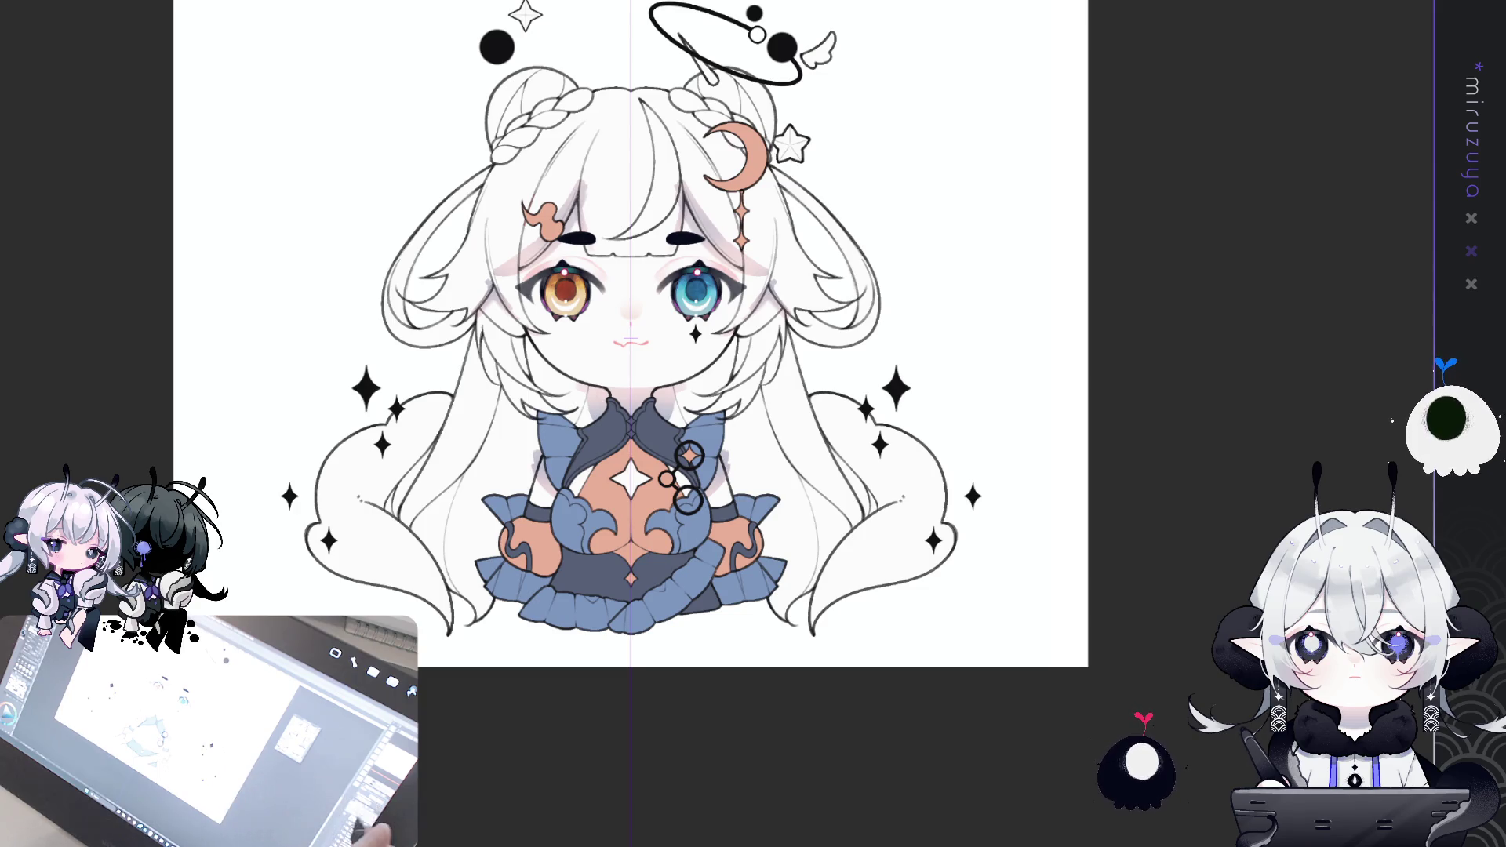
left_click_drag(1346, 486, 1327, 453)
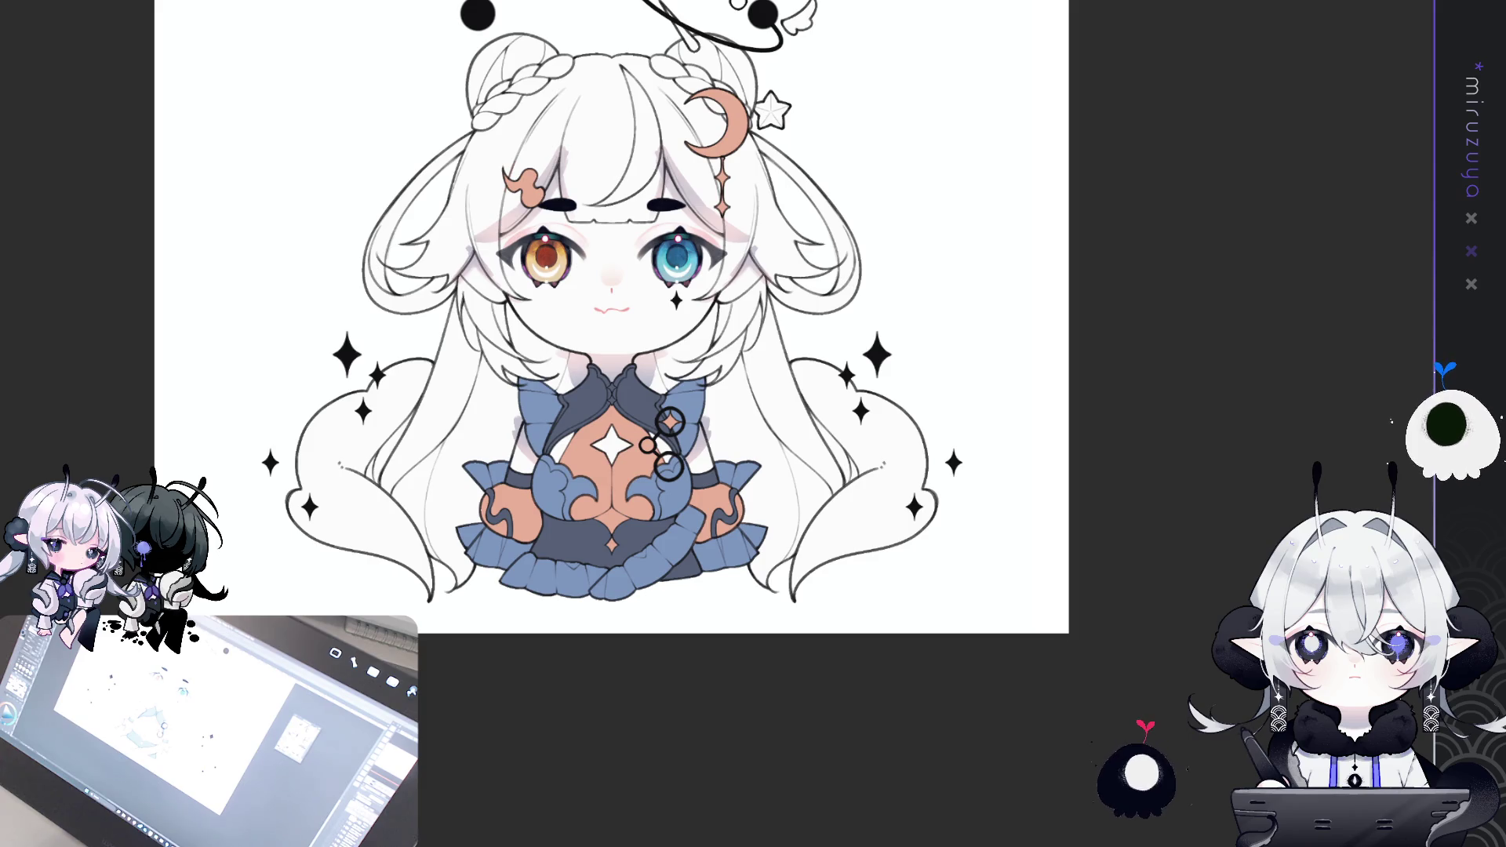
key("ctrl+plus")
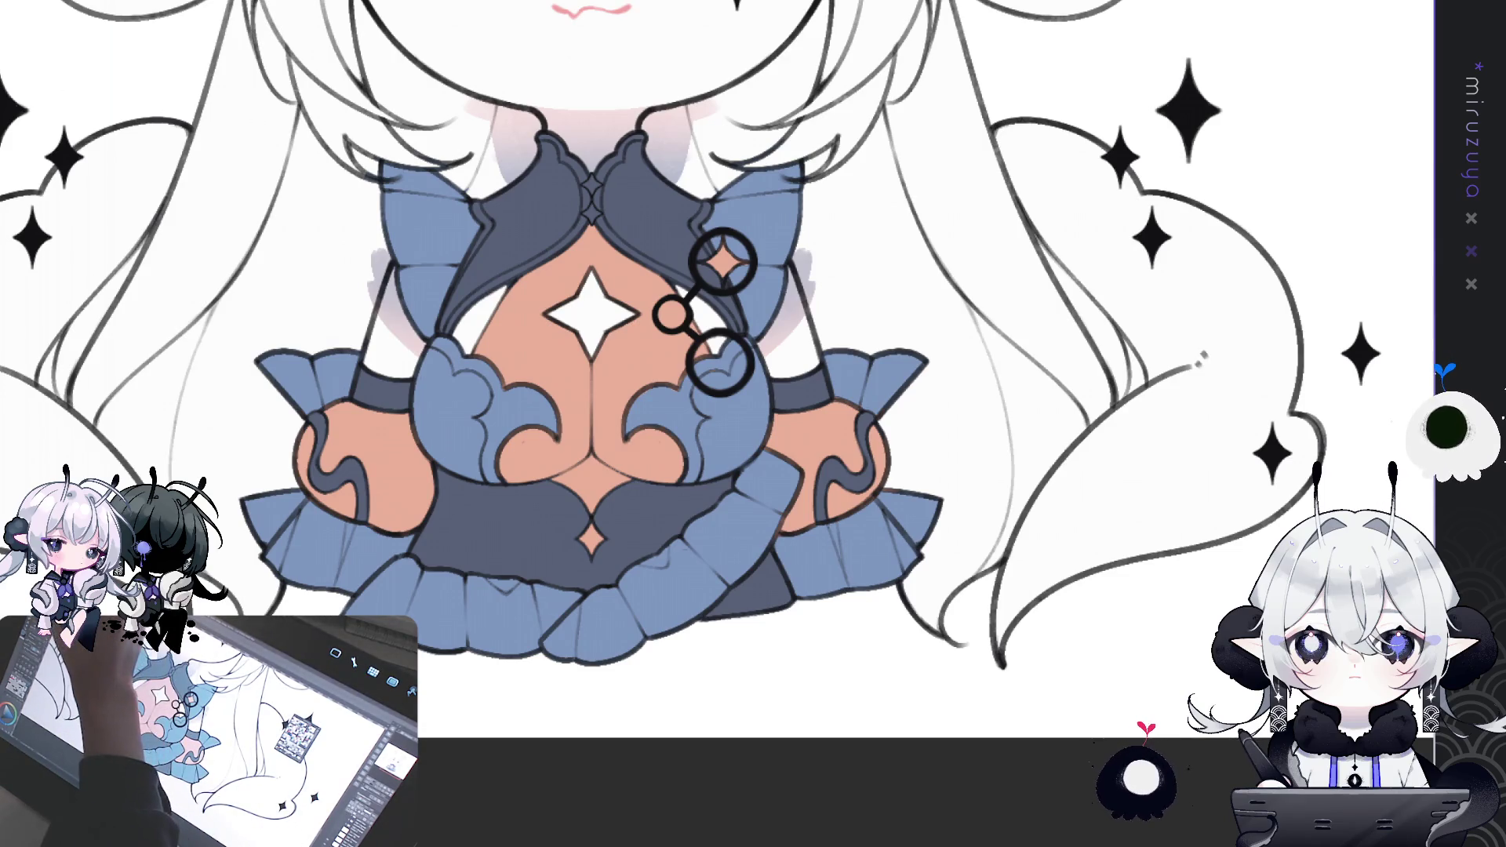
- Try a small freehand selection at the chest, clear it, and zoom out to the whole character
key("m")
left_click_drag(526, 434, 519, 460)
left_click(552, 437)
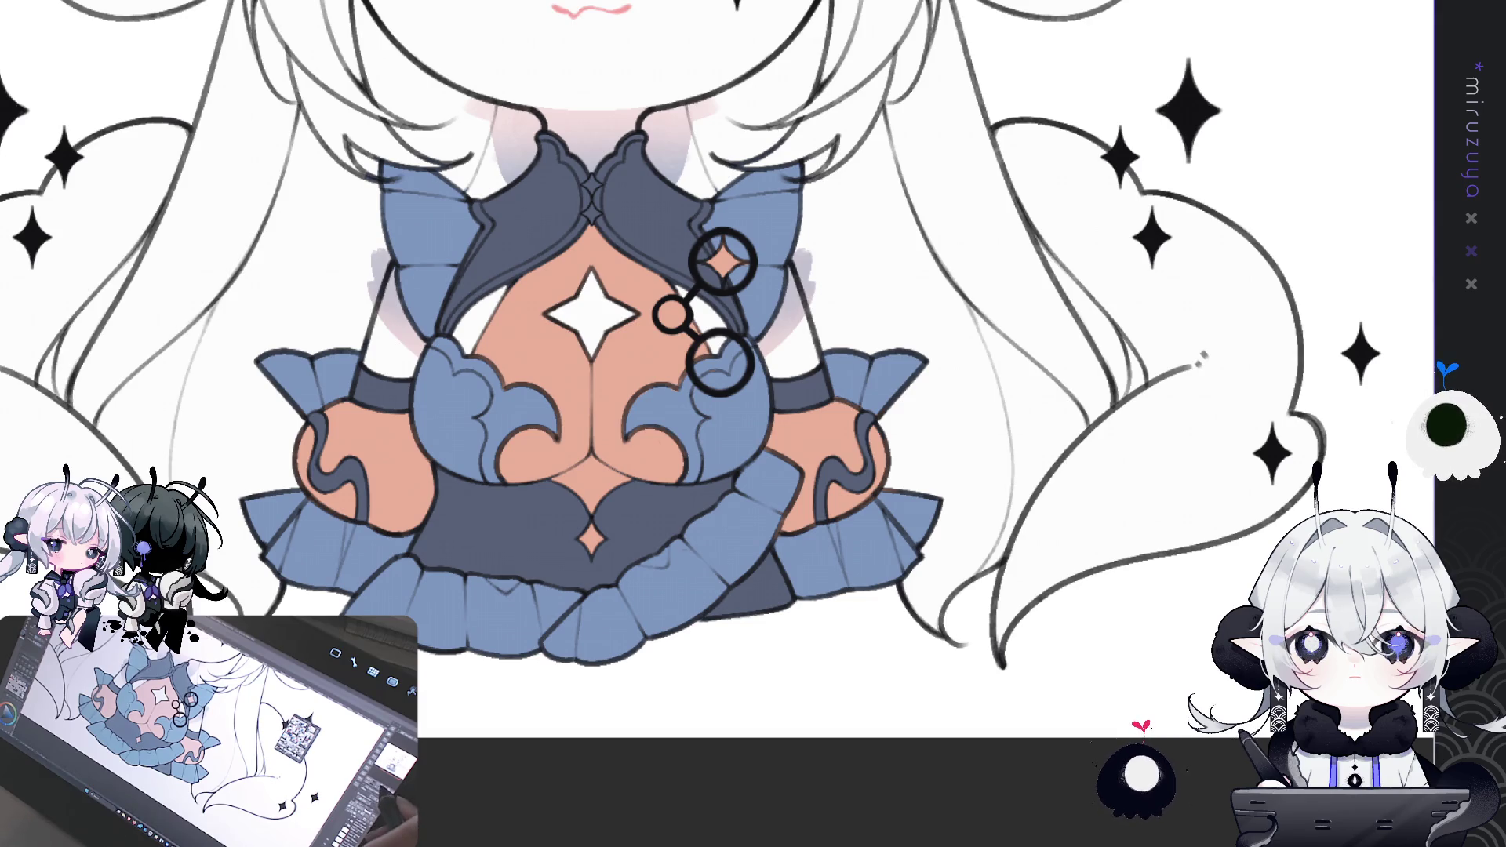
key("ctrl+minus")
key("ctrl+minus")
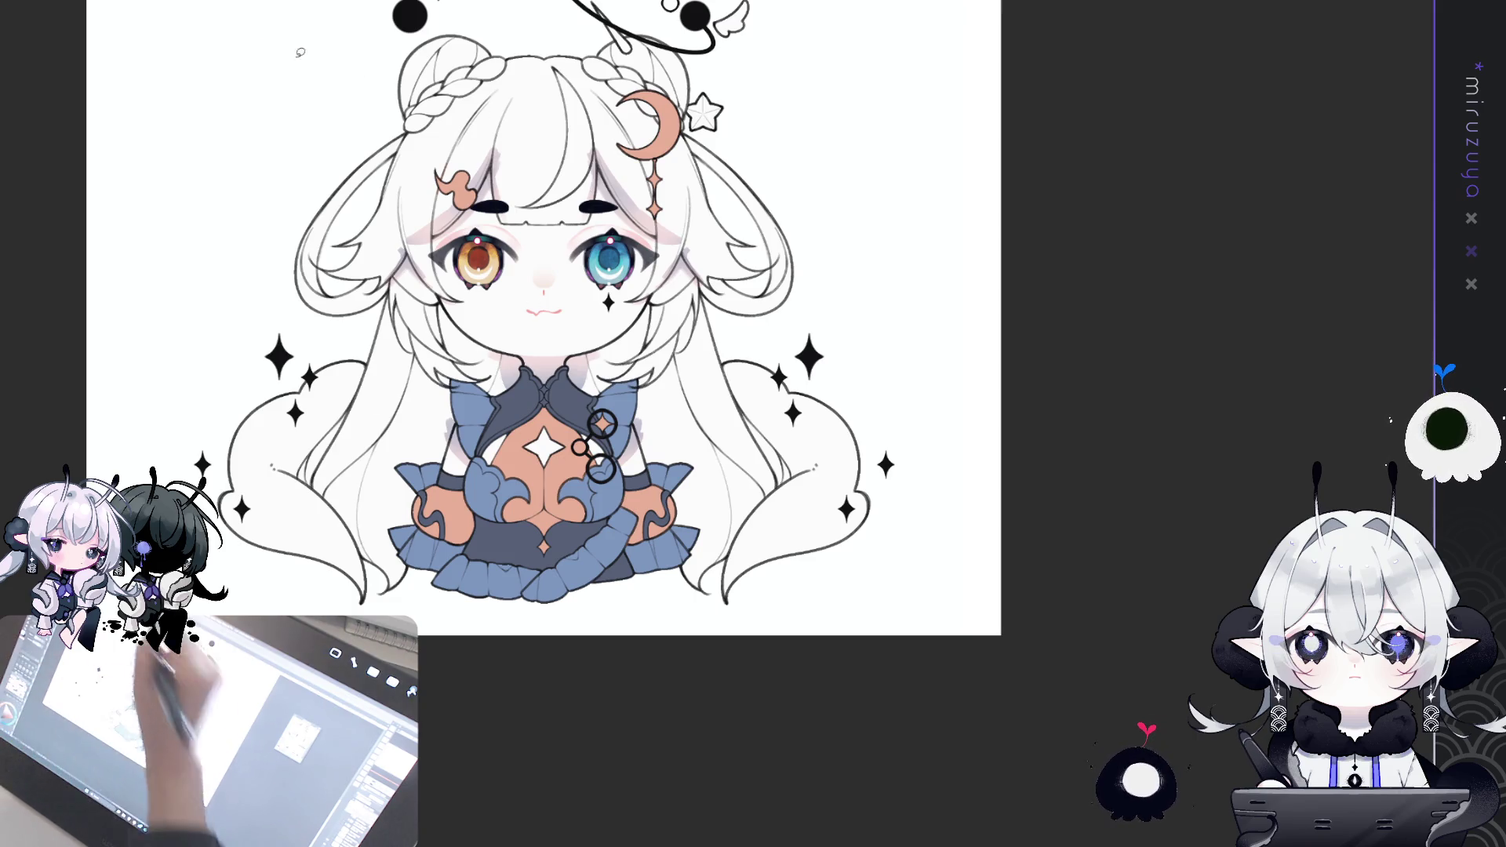
left_click_drag(871, 439, 996, 458)
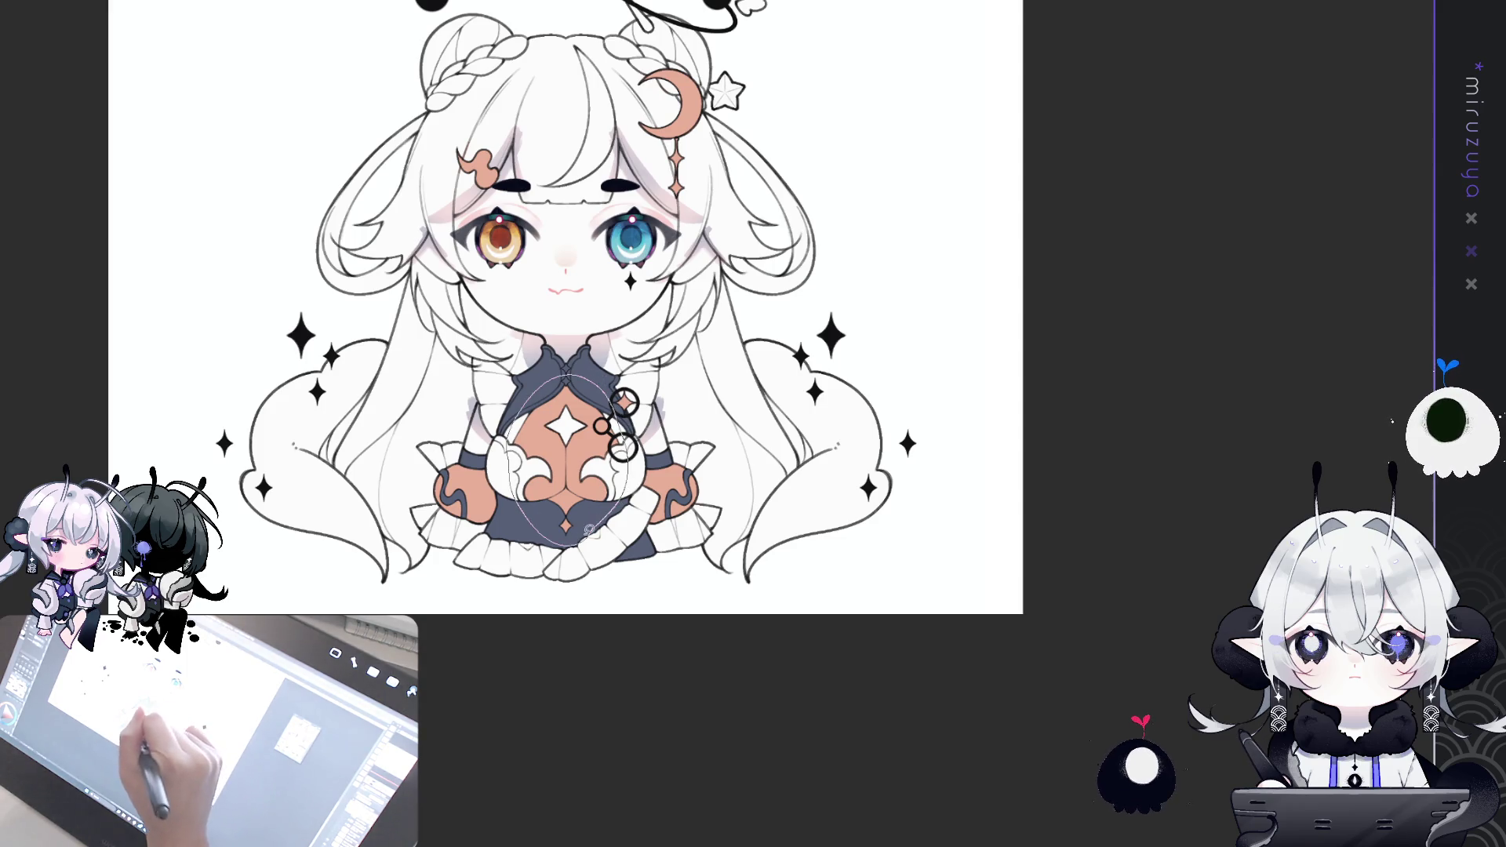
- Fill an elliptical chest selection dark navy with a warm reddish gradient, then begin recolouring the dress purple
left_click_drag(592, 530, 593, 531)
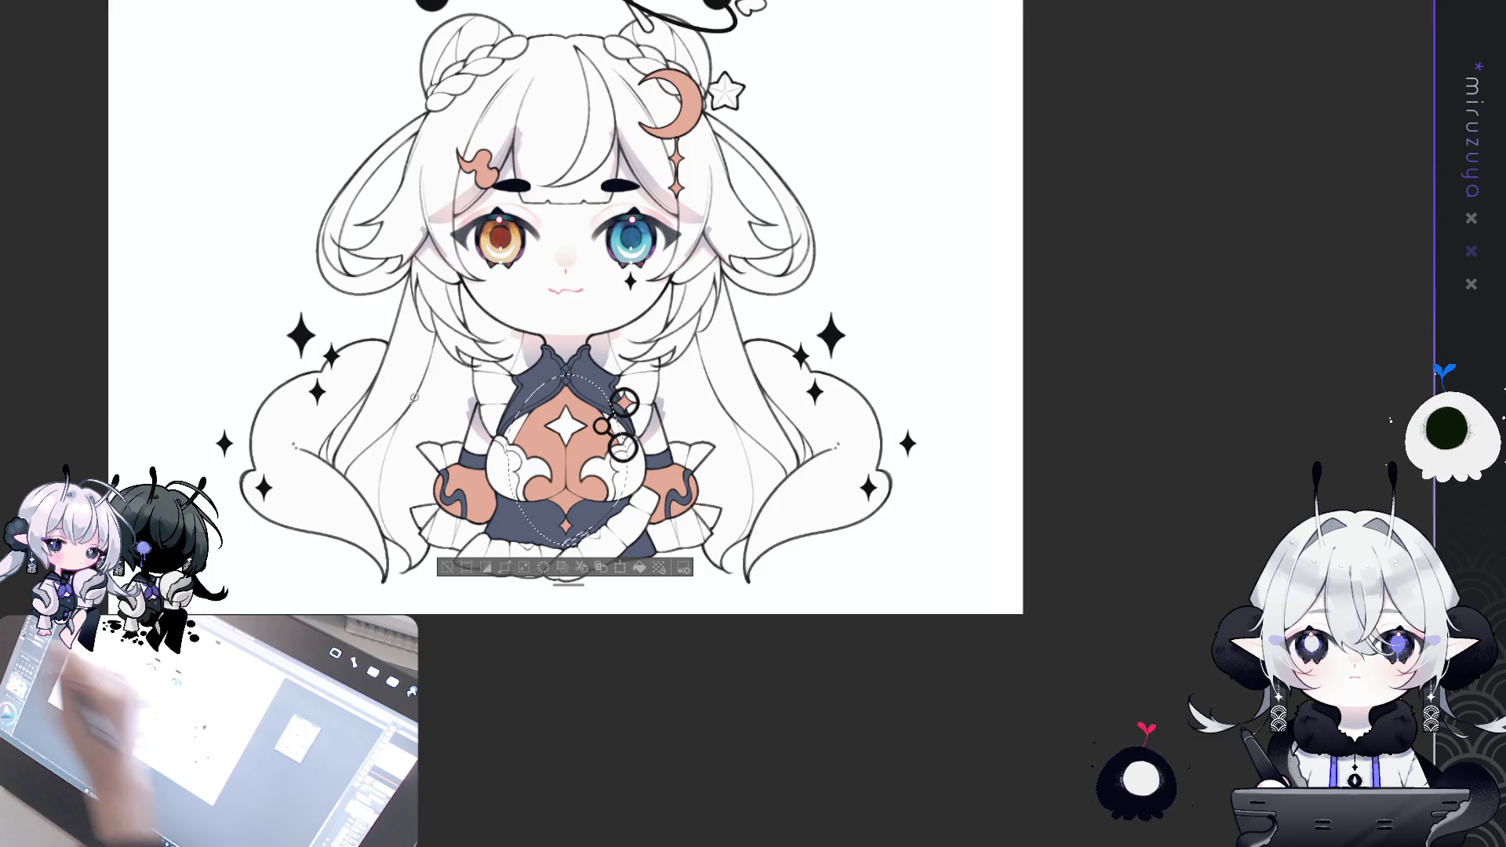
left_click(639, 567)
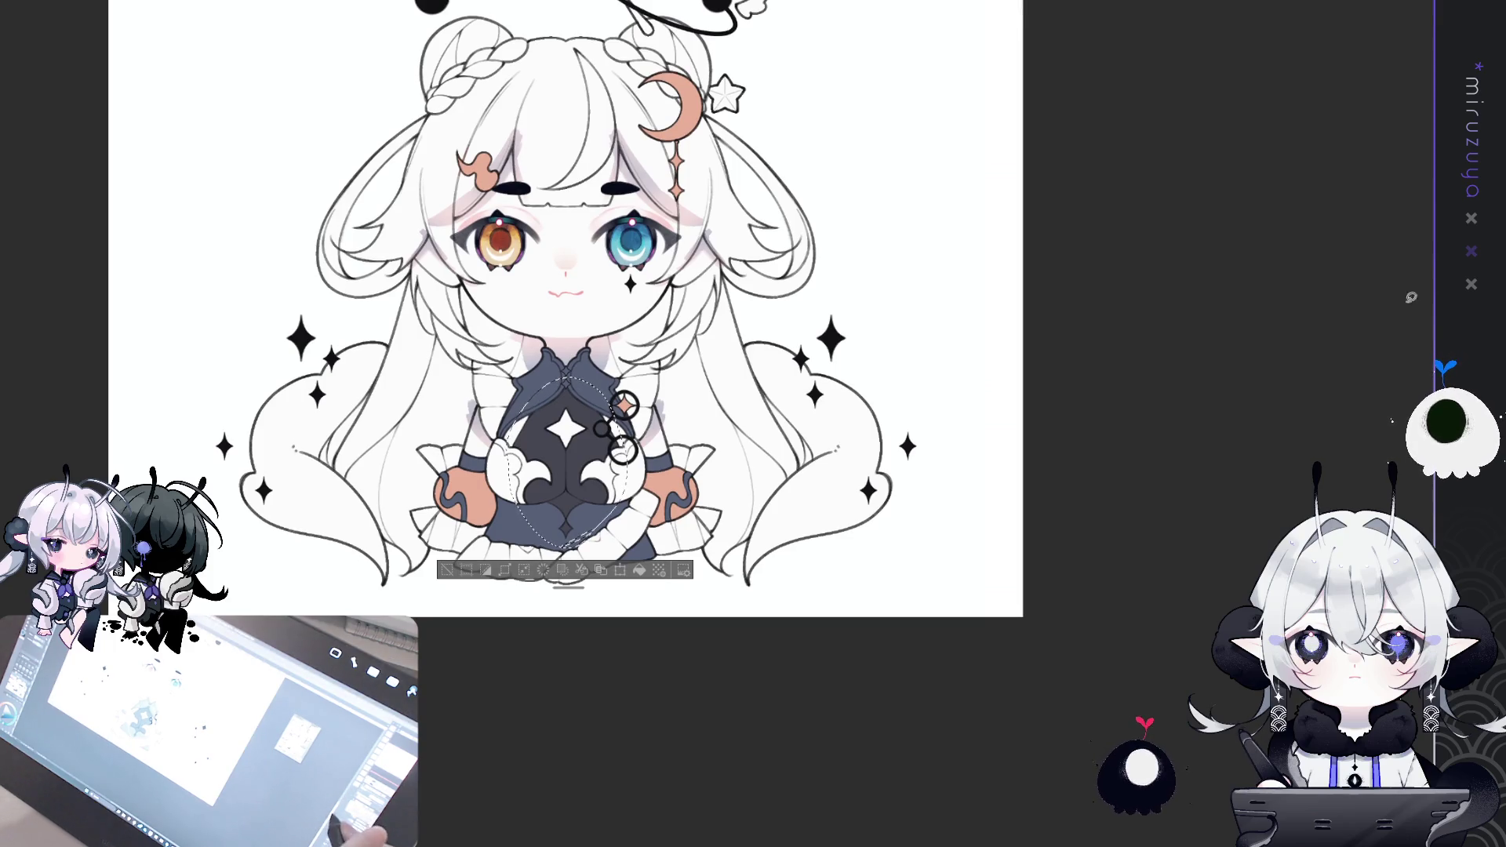
scroll(565, 313, "up", 1)
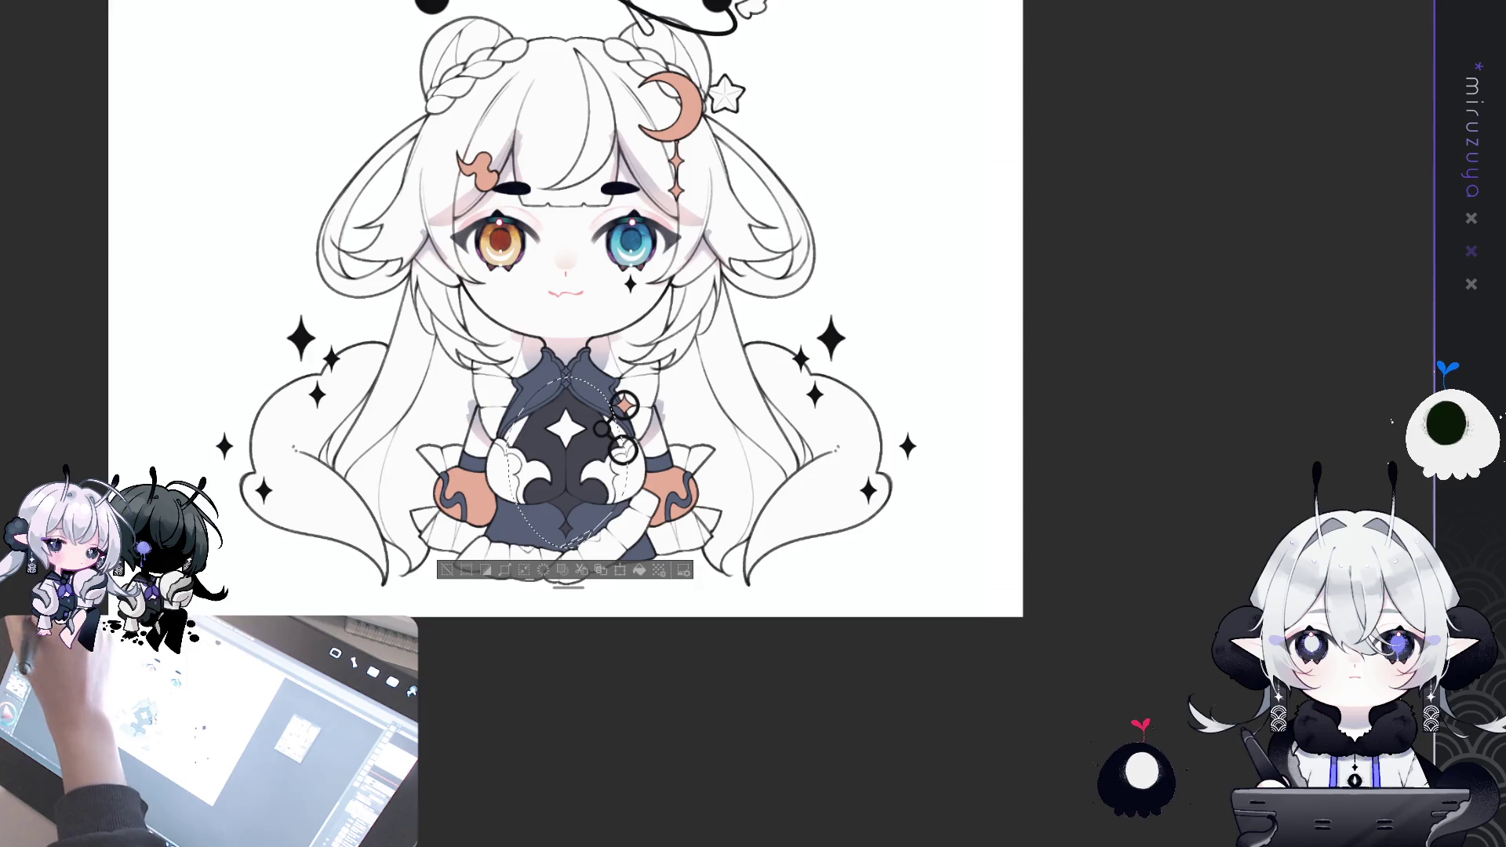
left_click_drag(533, 424, 596, 471)
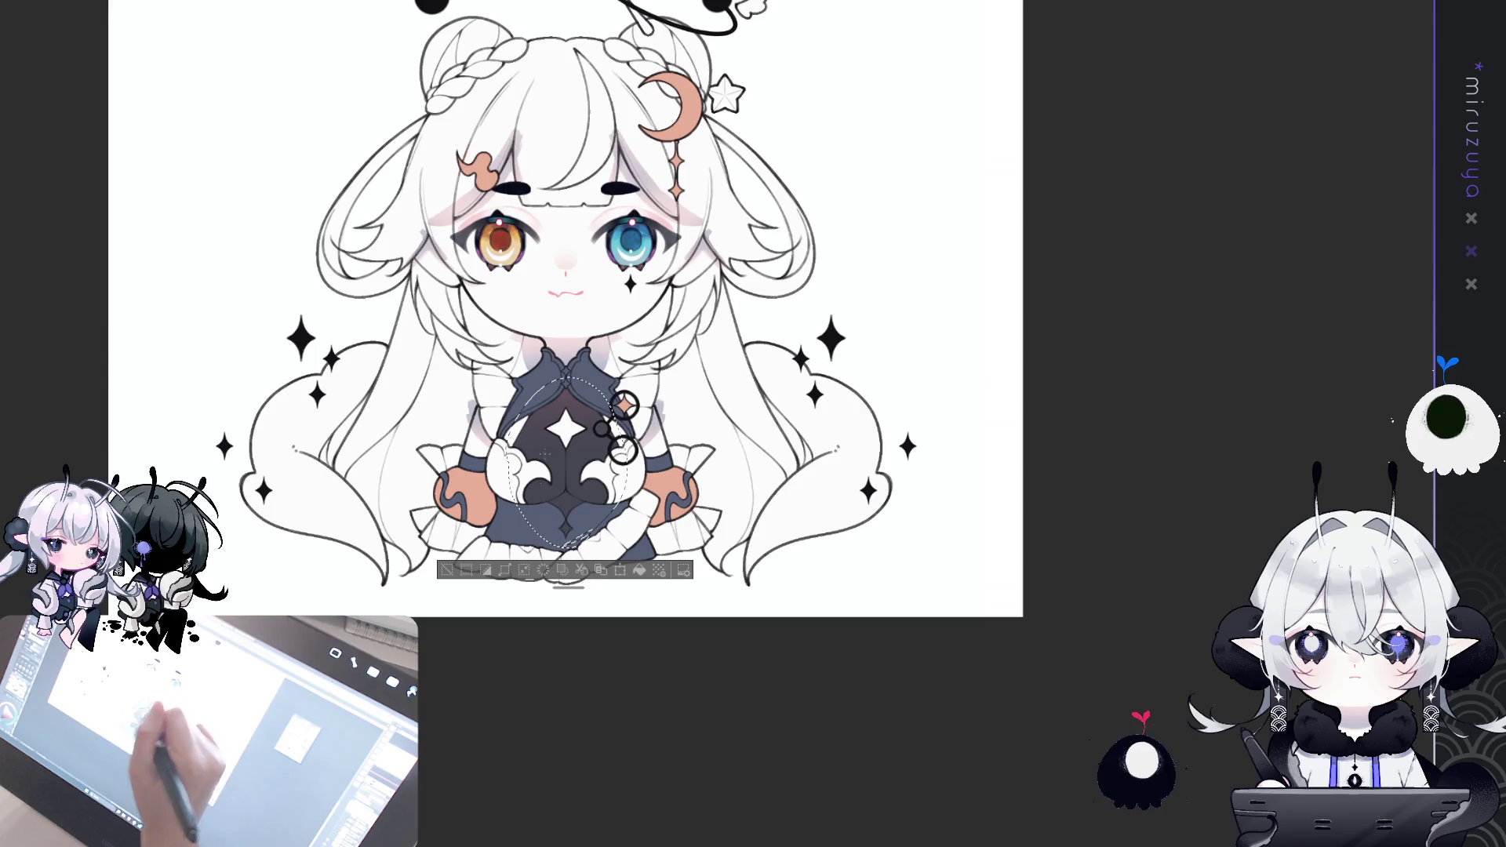
key("ctrl+d")
left_click_drag(812, 389, 787, 387)
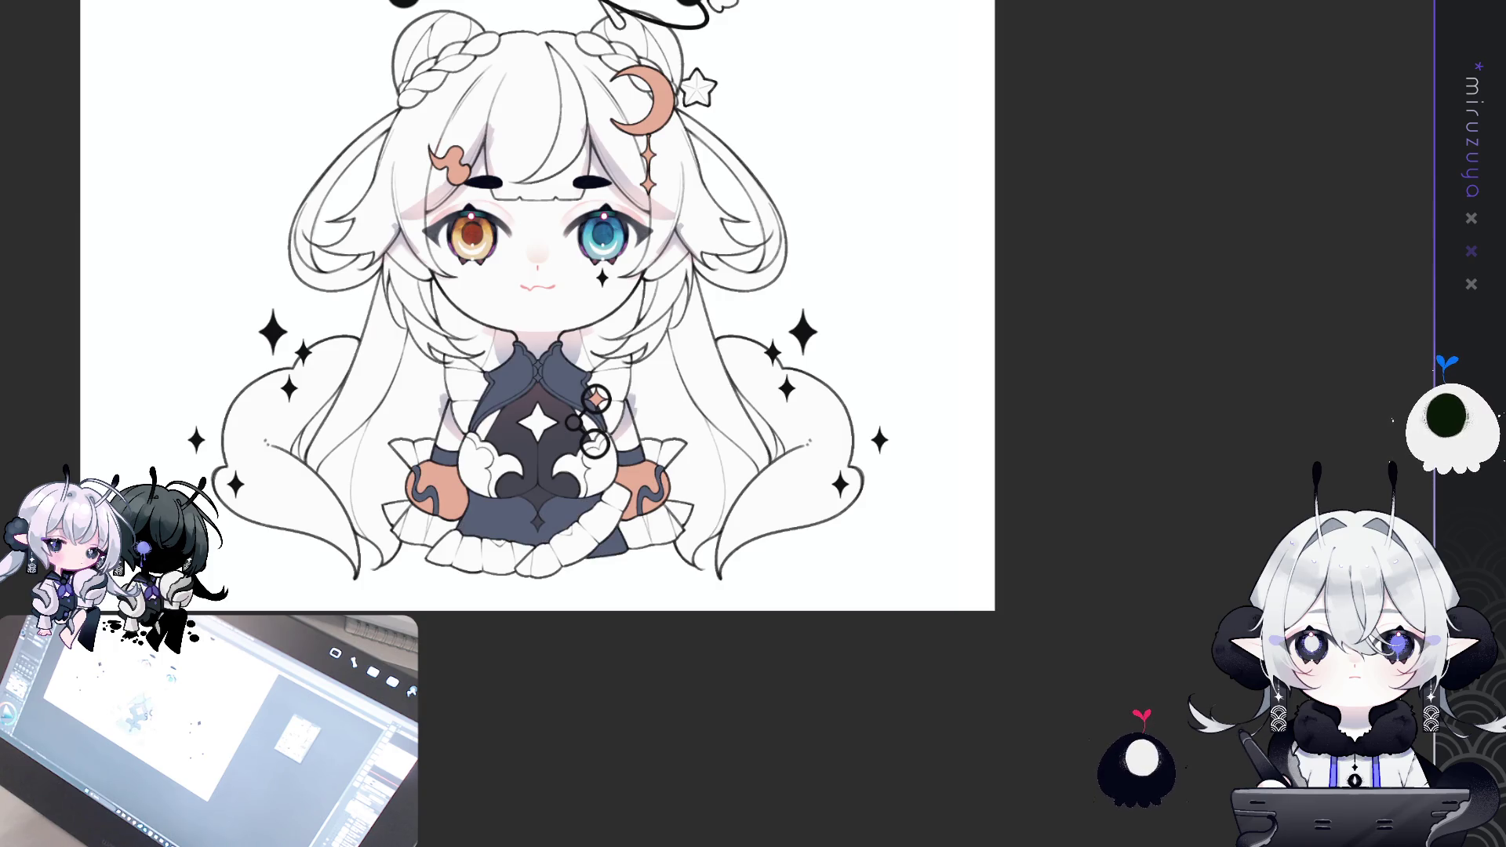
left_click(549, 369)
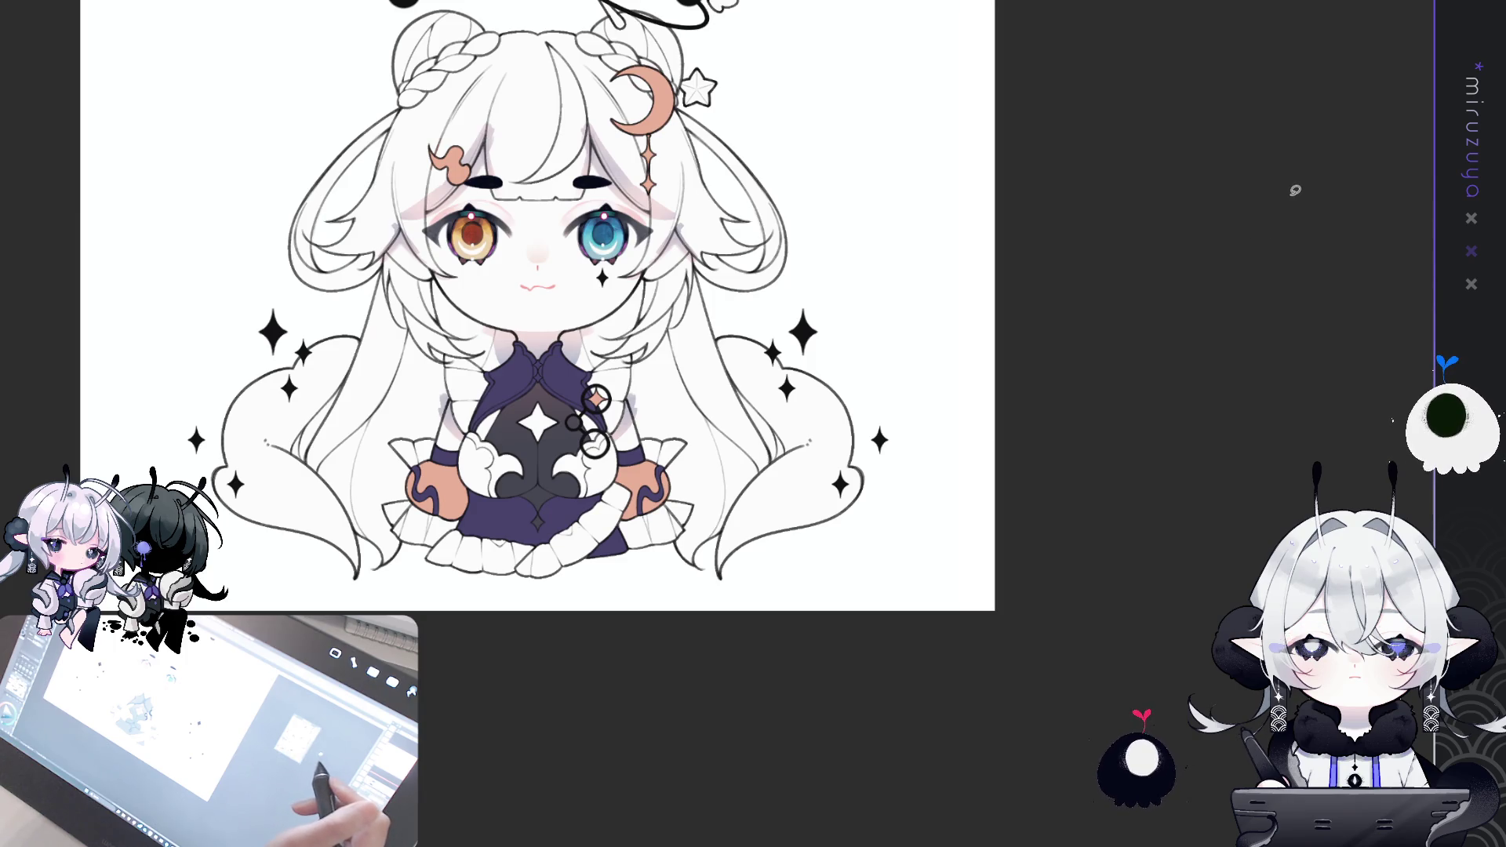
- Zoom in on the deep purple dress and its collar
key("ctrl+plus")
key("ctrl+plus")
key("ctrl+plus")
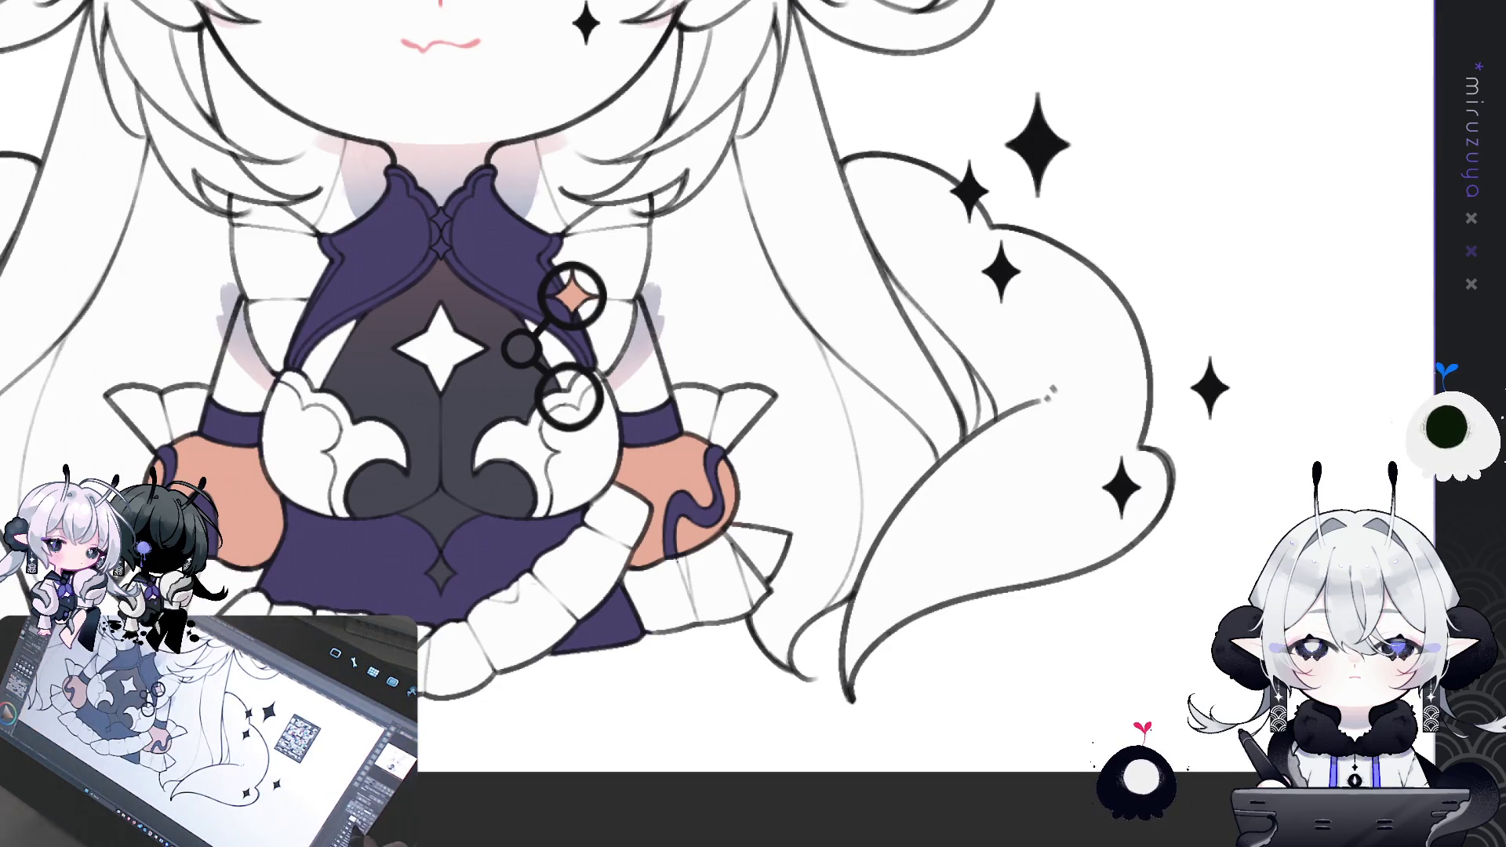
- Paint mirrored gold accents at the collar tips, extending them downward
left_click_drag(551, 237, 559, 253)
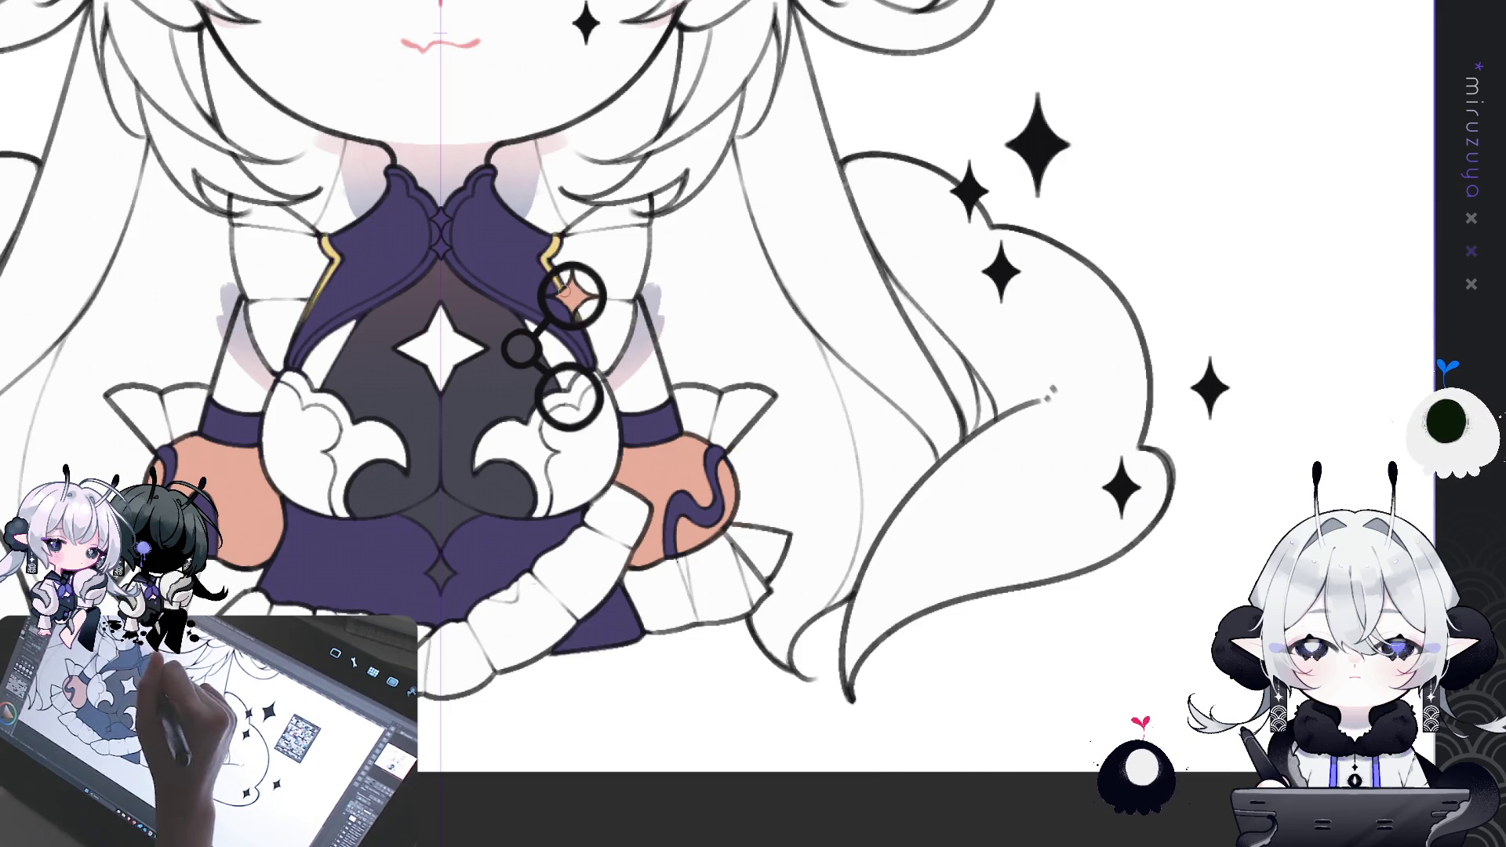
left_click_drag(326, 250, 334, 270)
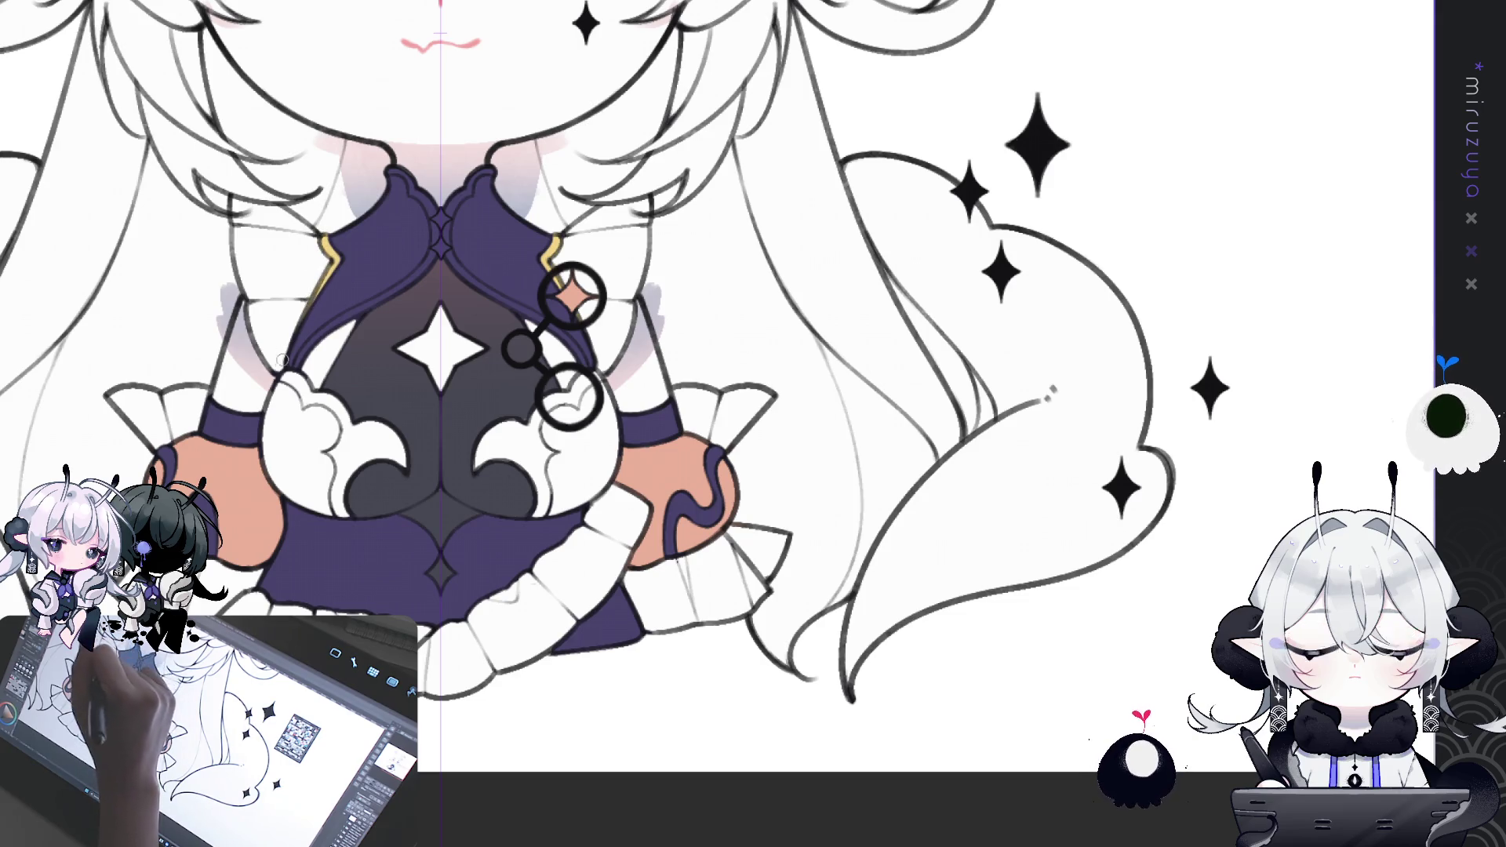
mouse_move(793, 422)
left_mouse_down()
mouse_move(781, 311)
mouse_move(799, 370)
left_mouse_up()
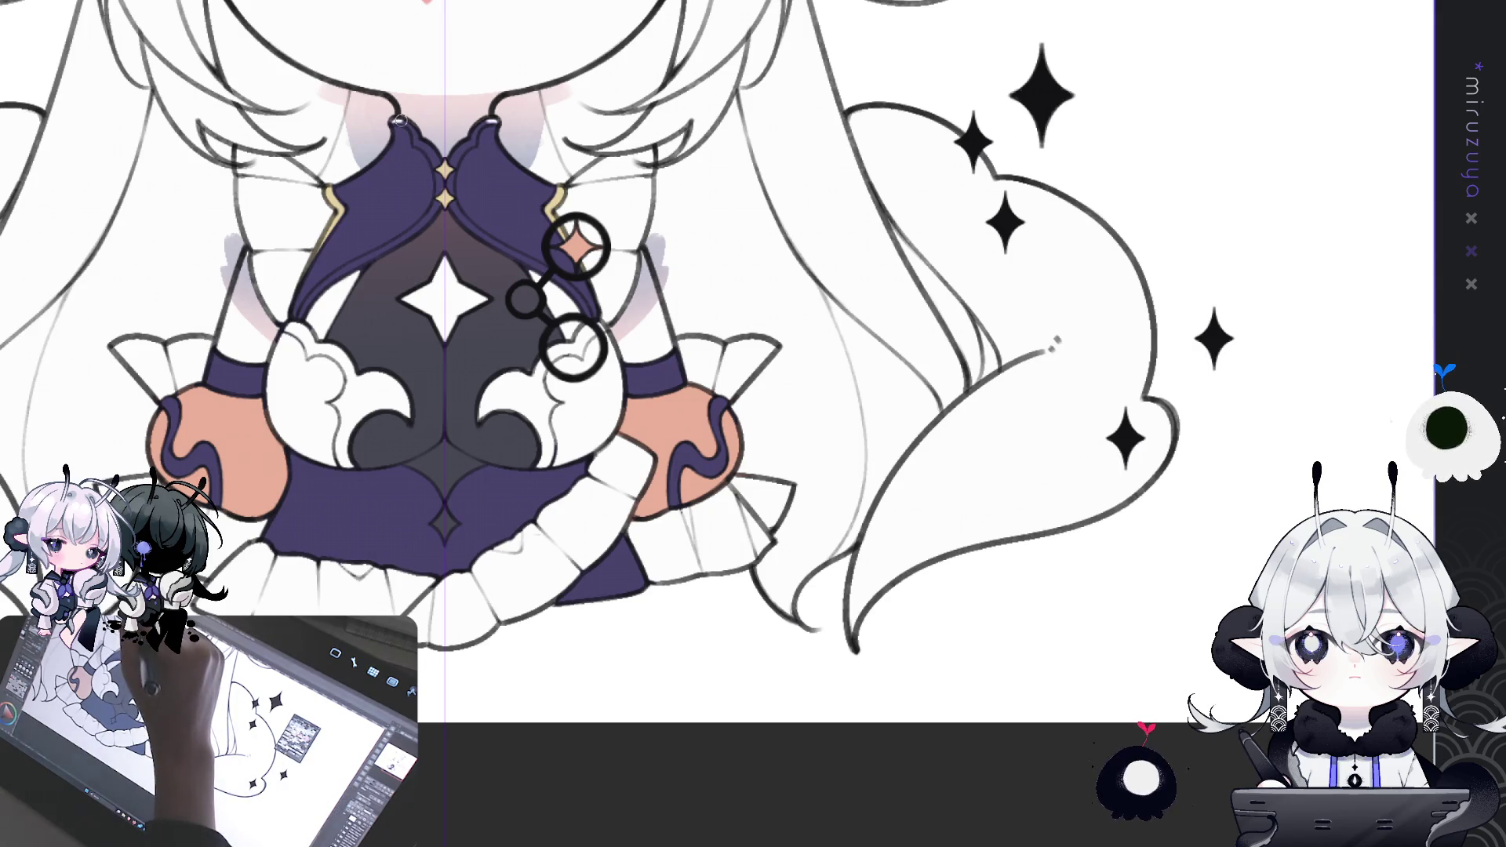
- Paint a white highlight along the collar edge, rotating the canvas for a better stroke angle
left_click_drag(401, 122, 421, 139)
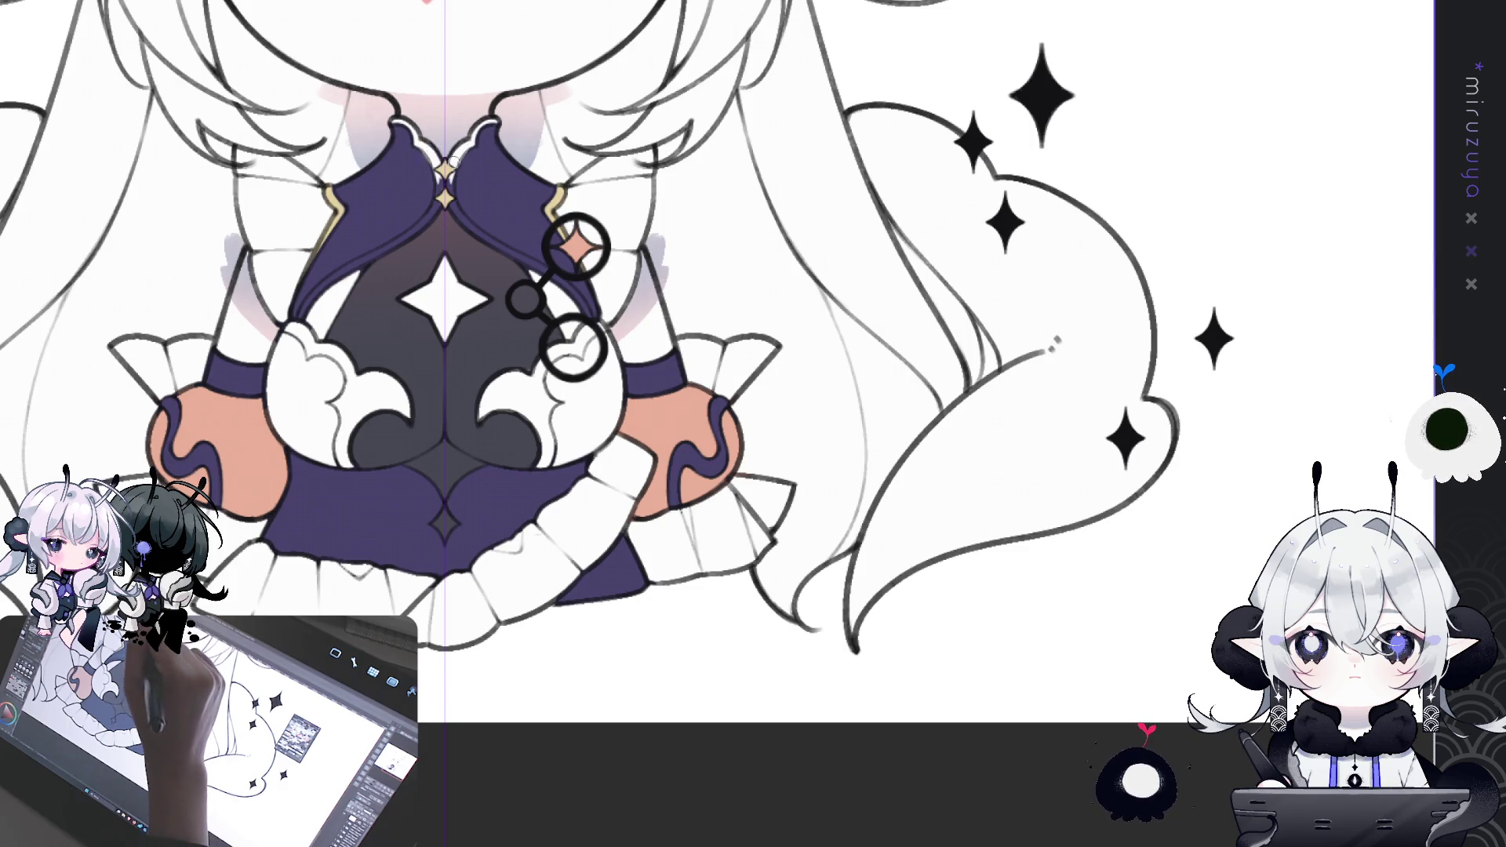
left_click_drag(459, 219, 502, 235)
left_click_drag(705, 93, 712, 177)
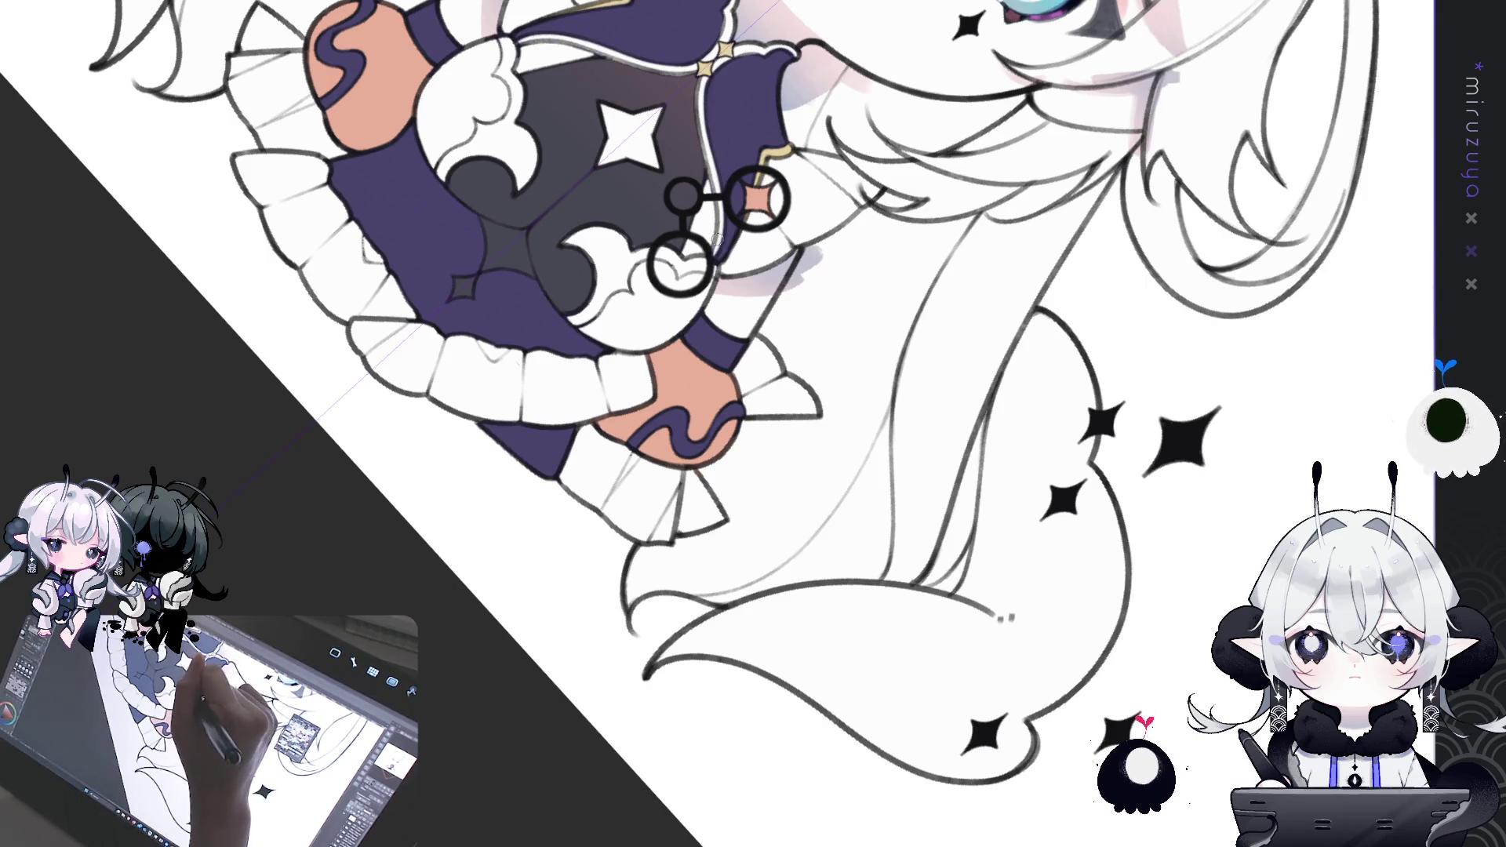
left_click_drag(709, 261, 628, 491)
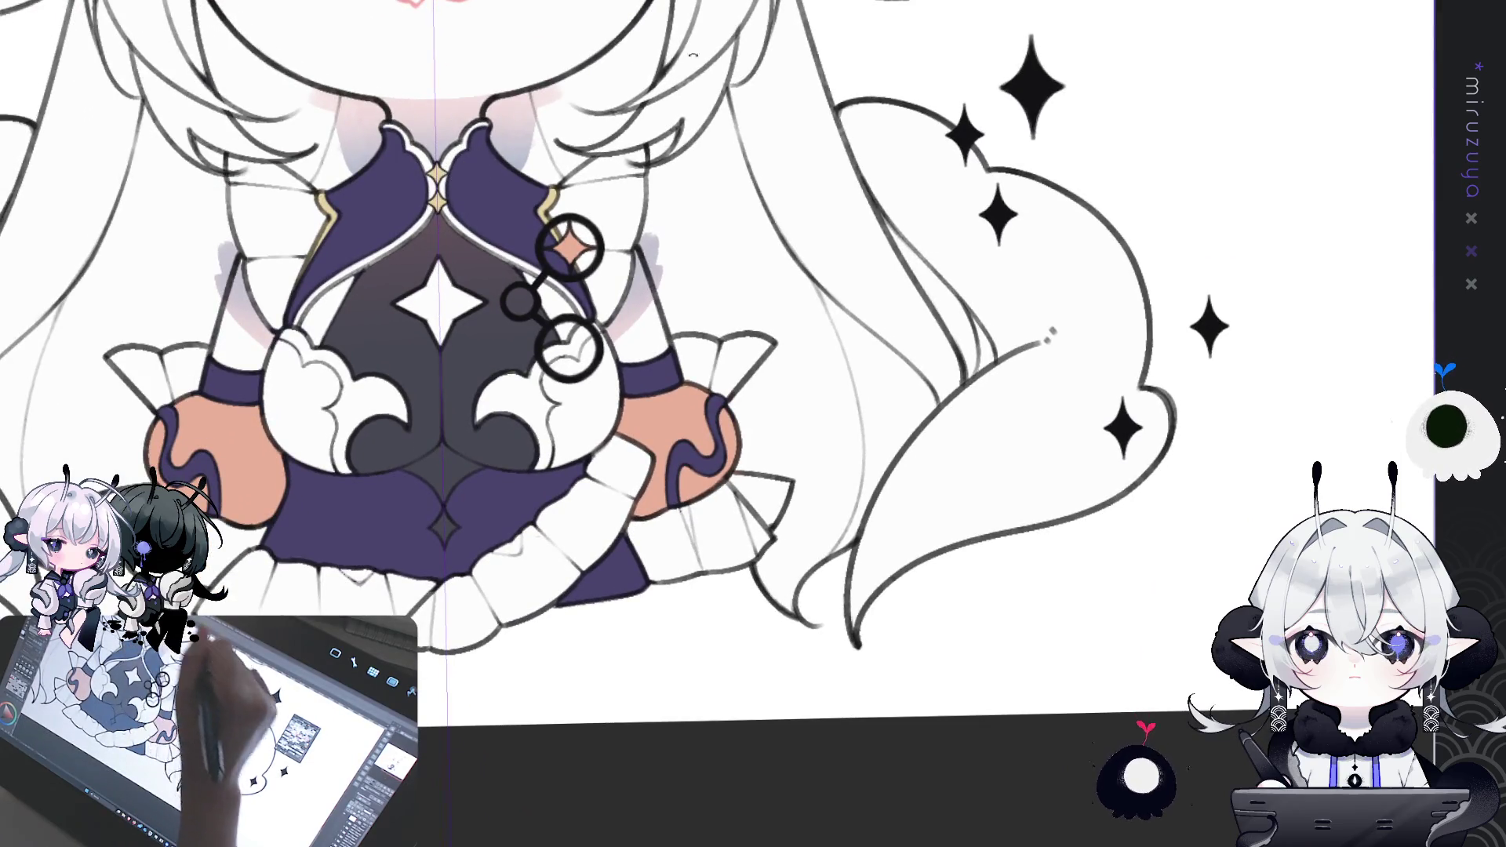
left_click_drag(471, 170, 1367, 491)
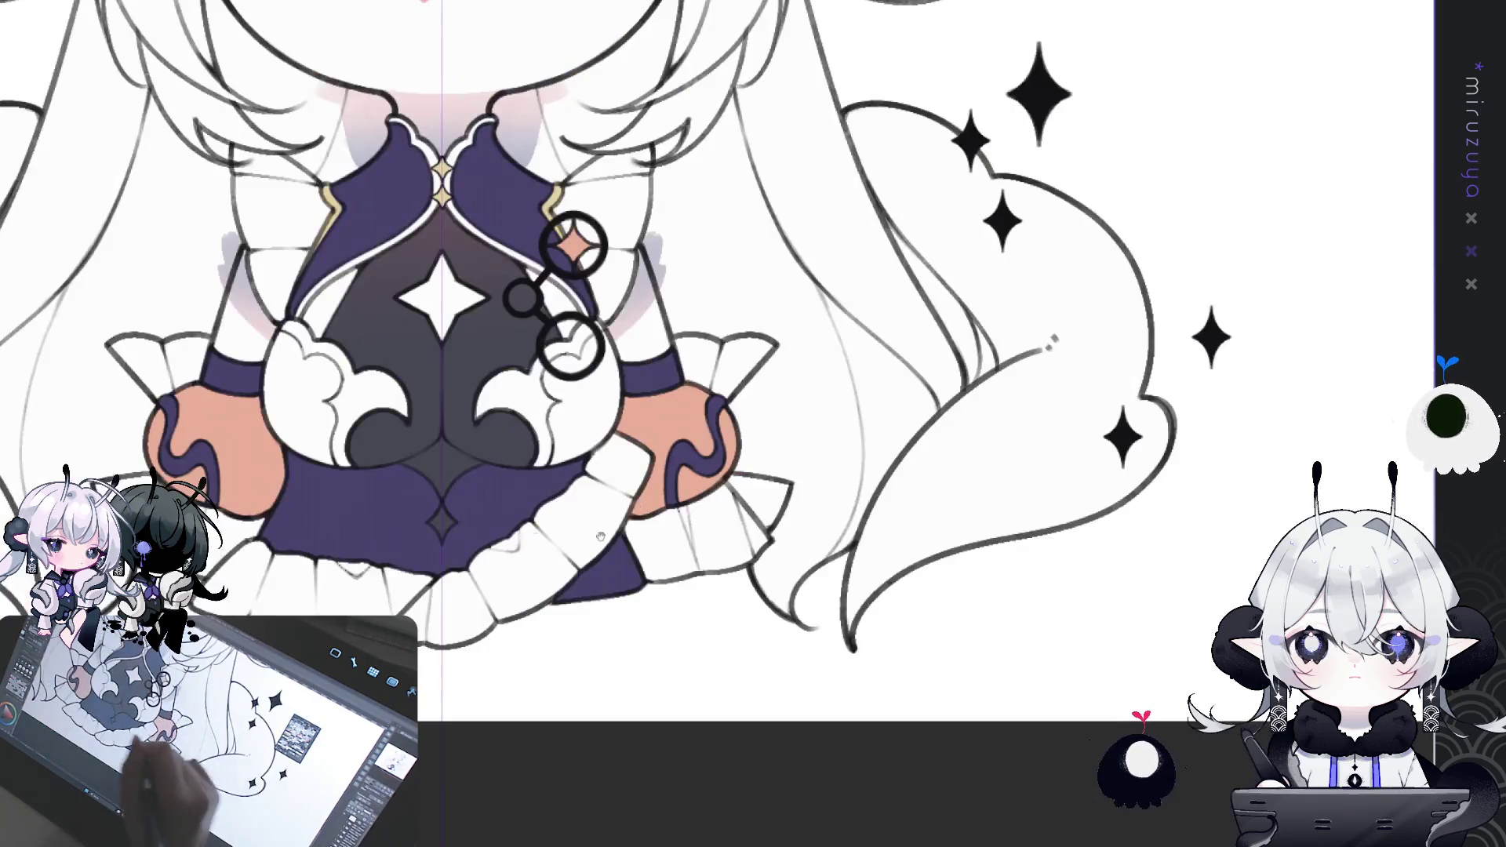
left_click_drag(665, 691, 756, 499)
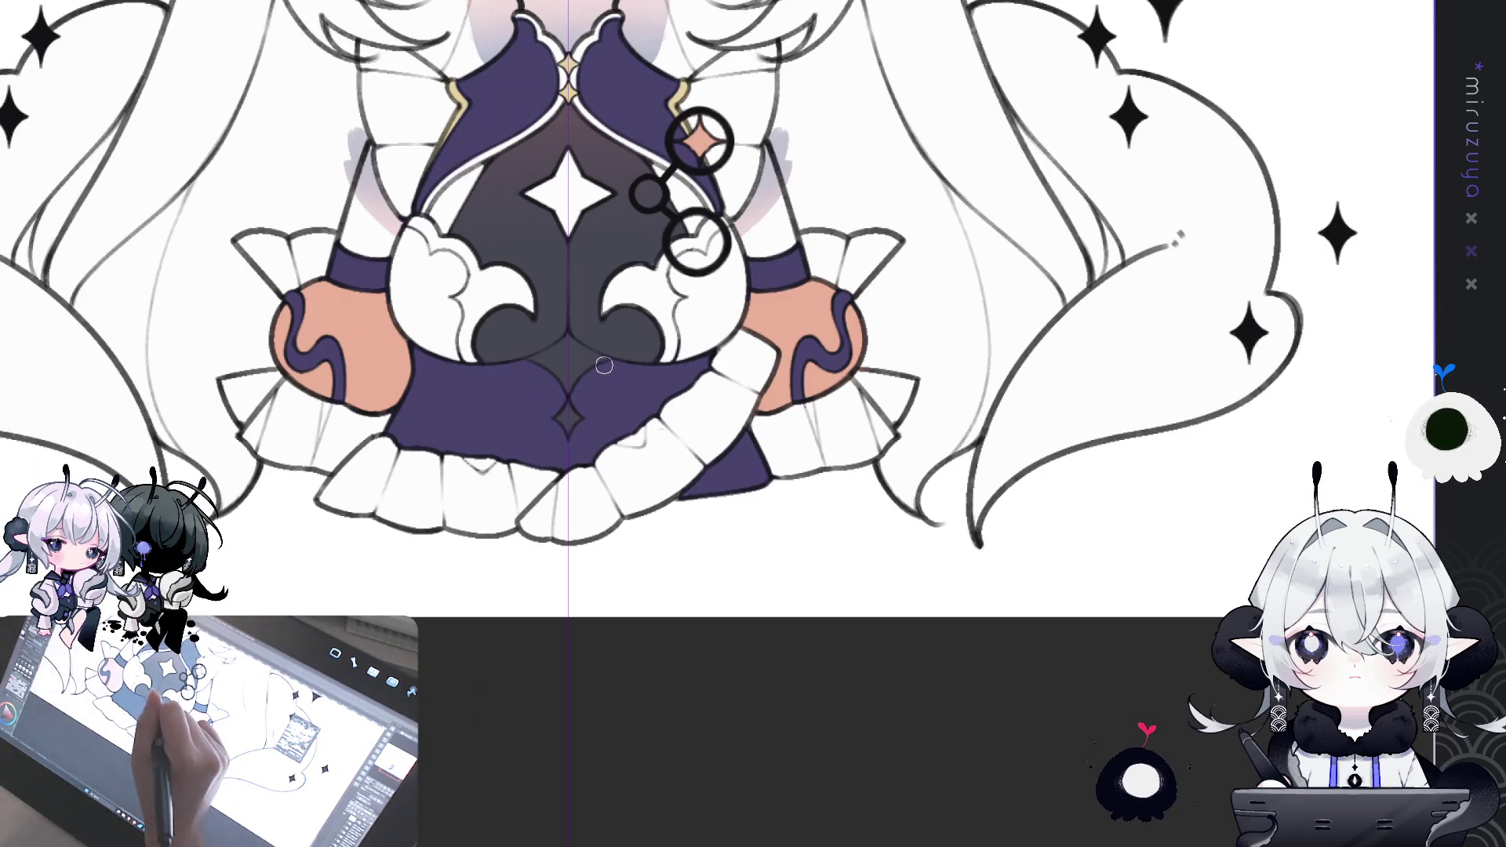
- Try mirrored white highlight curves down the skirt centre, redrawing them and finally undoing them
mouse_move(605, 363)
left_mouse_down()
mouse_move(577, 401)
mouse_move(584, 424)
left_mouse_up()
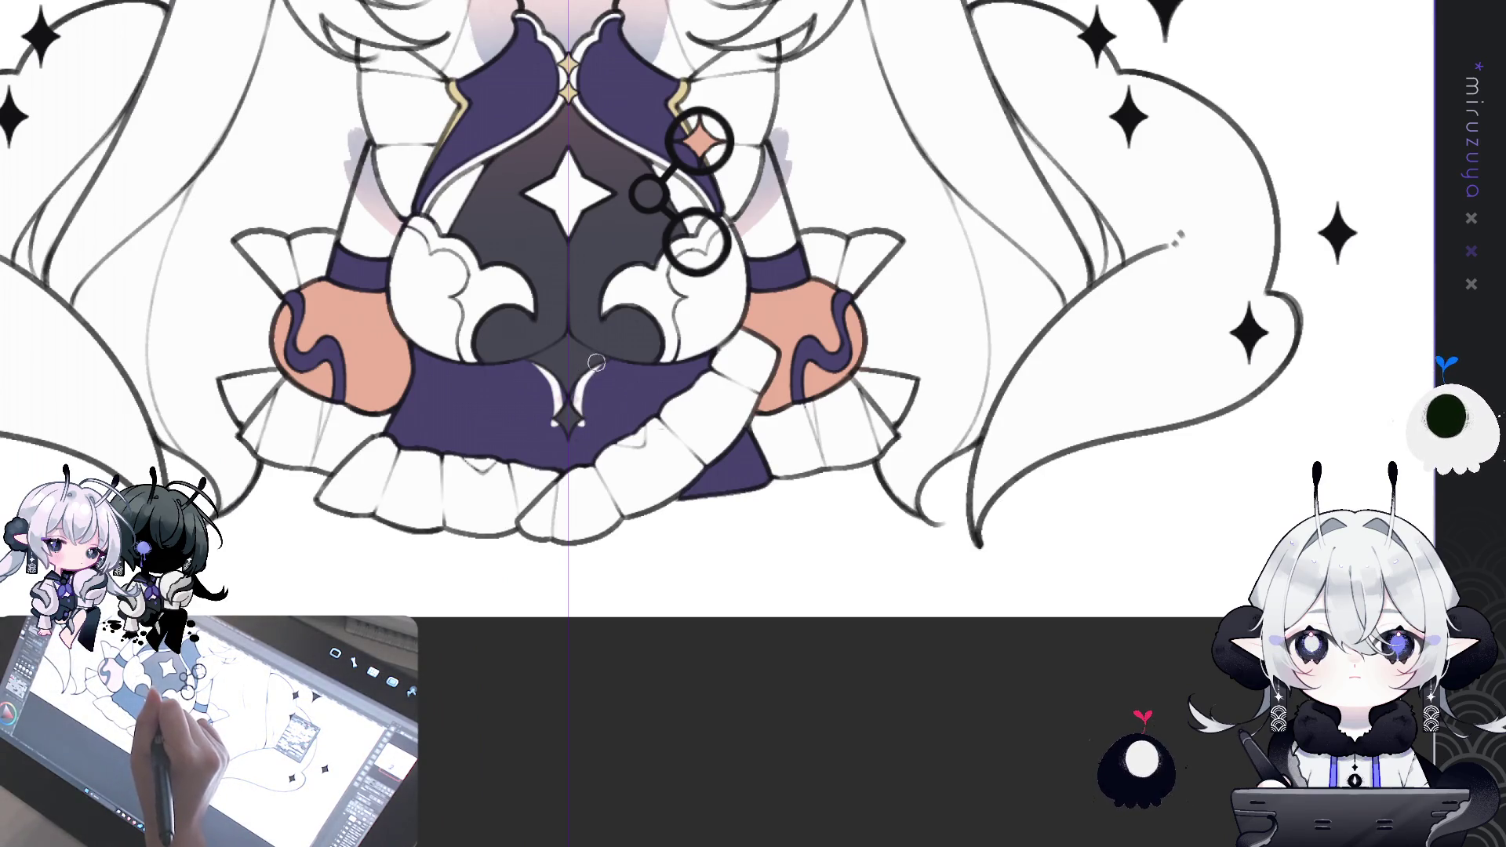
key("ctrl+z")
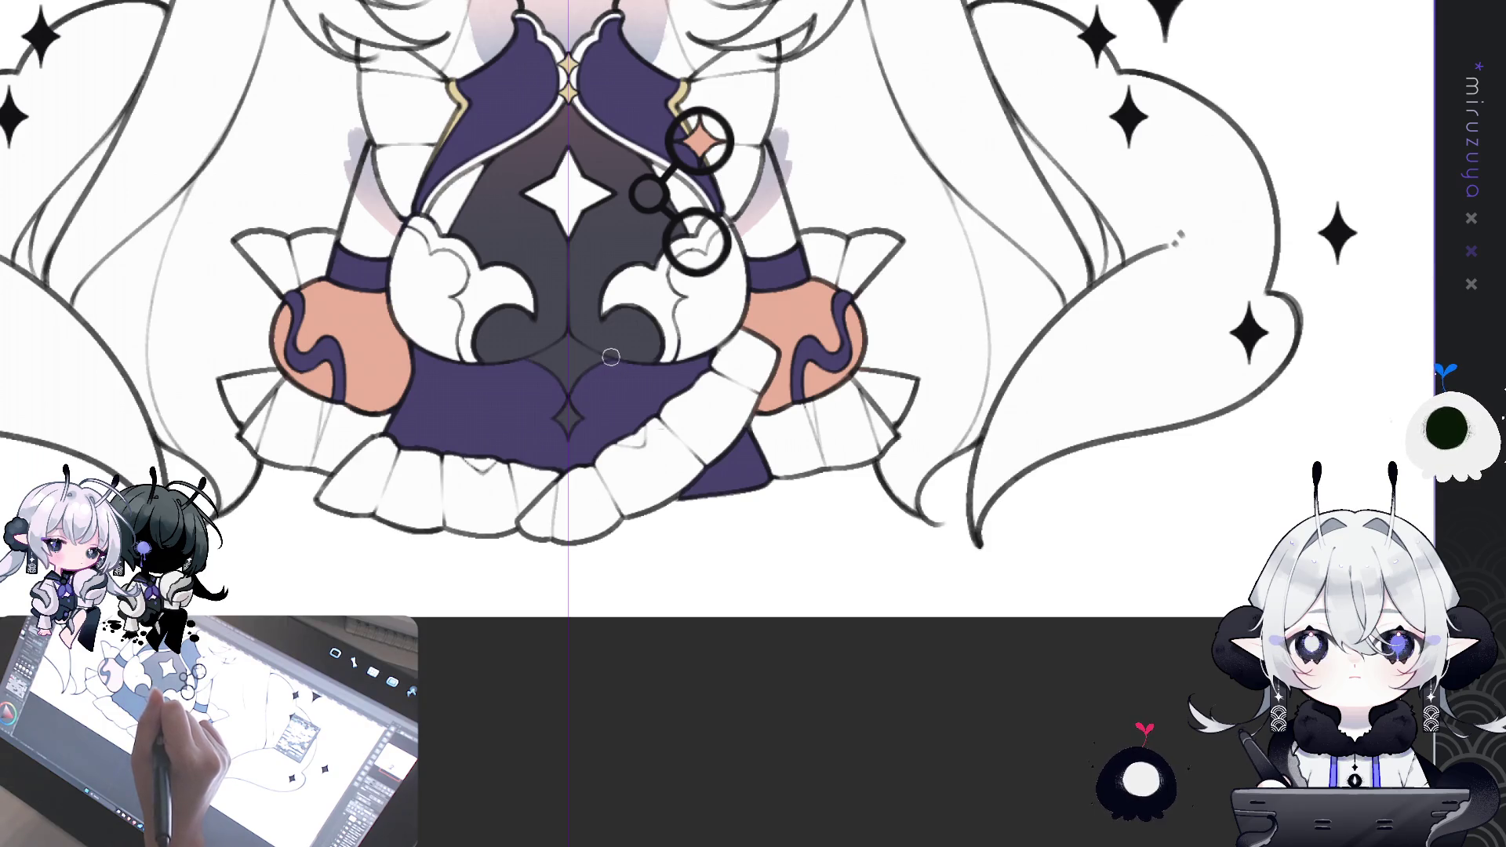
mouse_move(579, 377)
left_mouse_down()
mouse_move(588, 455)
mouse_move(580, 427)
left_mouse_up()
mouse_move(609, 359)
left_mouse_down()
mouse_move(578, 416)
mouse_move(590, 467)
left_mouse_up()
mouse_move(600, 358)
left_mouse_down()
mouse_move(577, 415)
mouse_move(606, 468)
mouse_move(584, 475)
left_mouse_up()
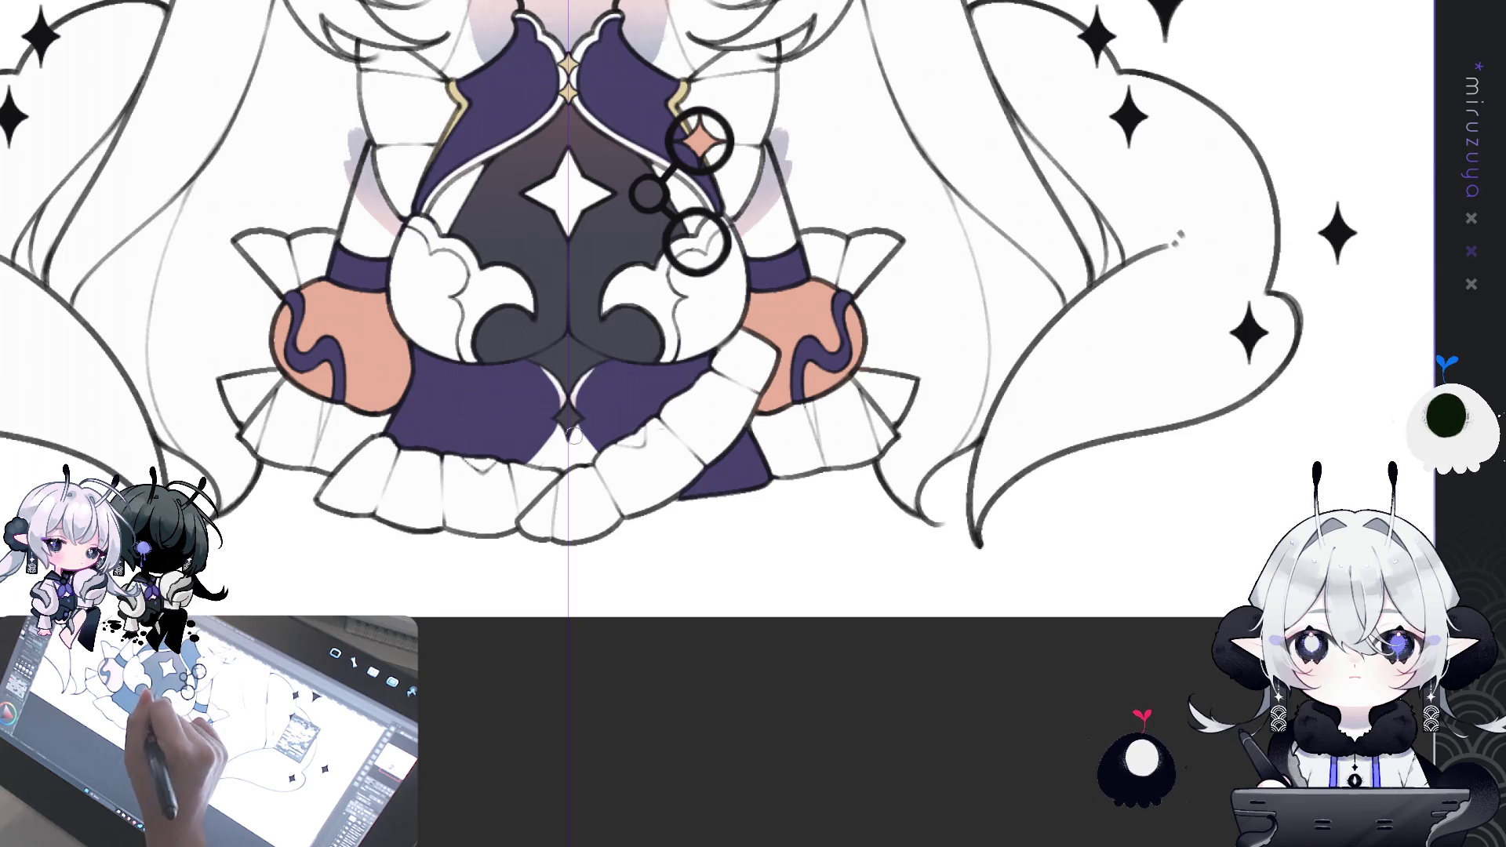
key("ctrl+z")
key("ctrl+z")
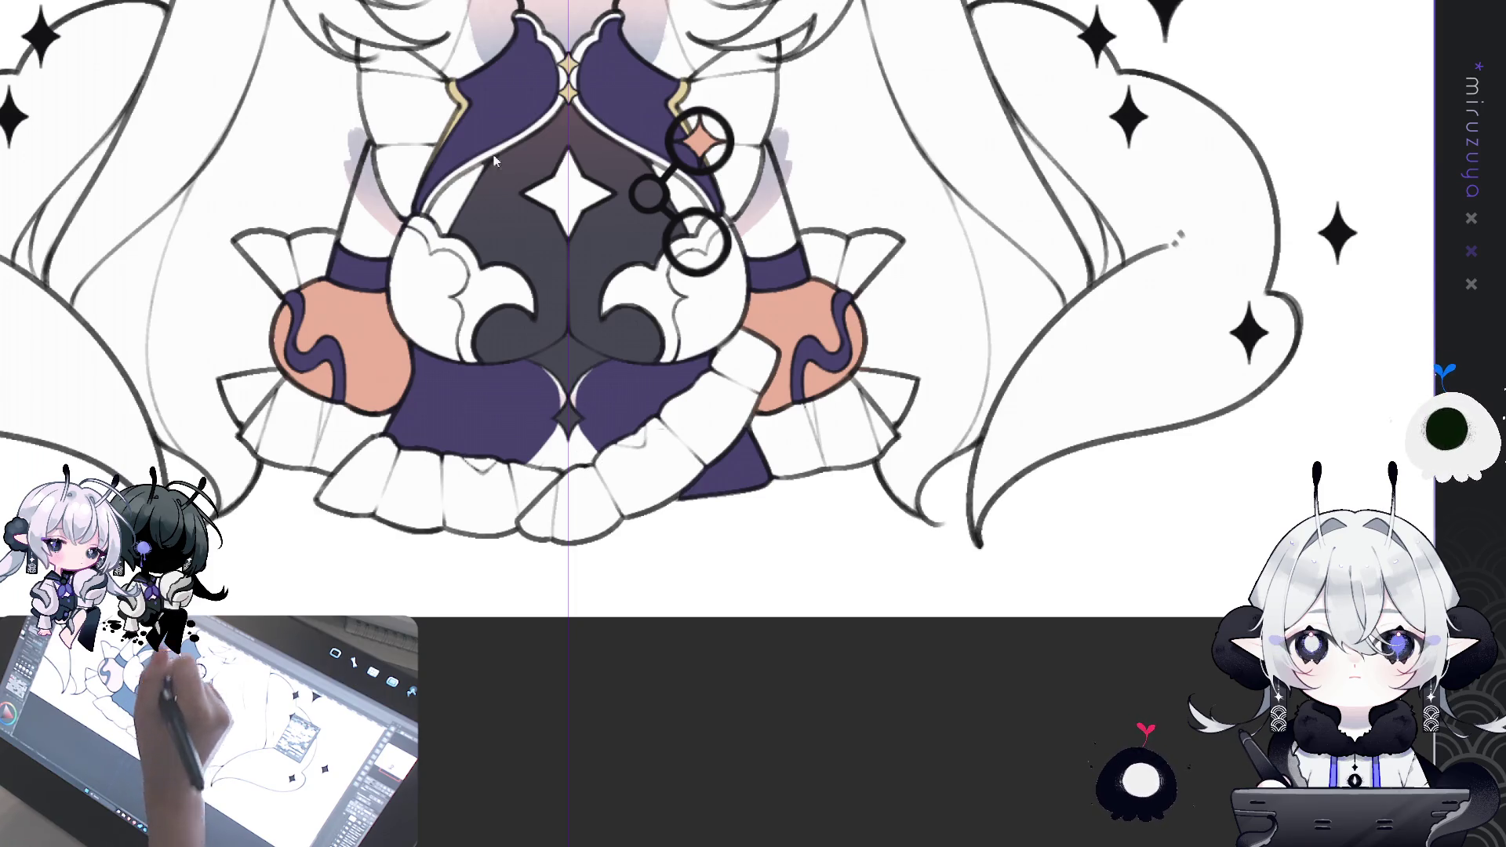
- Test mirrored white and purple strokes at the dress centre, undo them, then sketch a pale centre line
left_click_drag(631, 43, 581, 22)
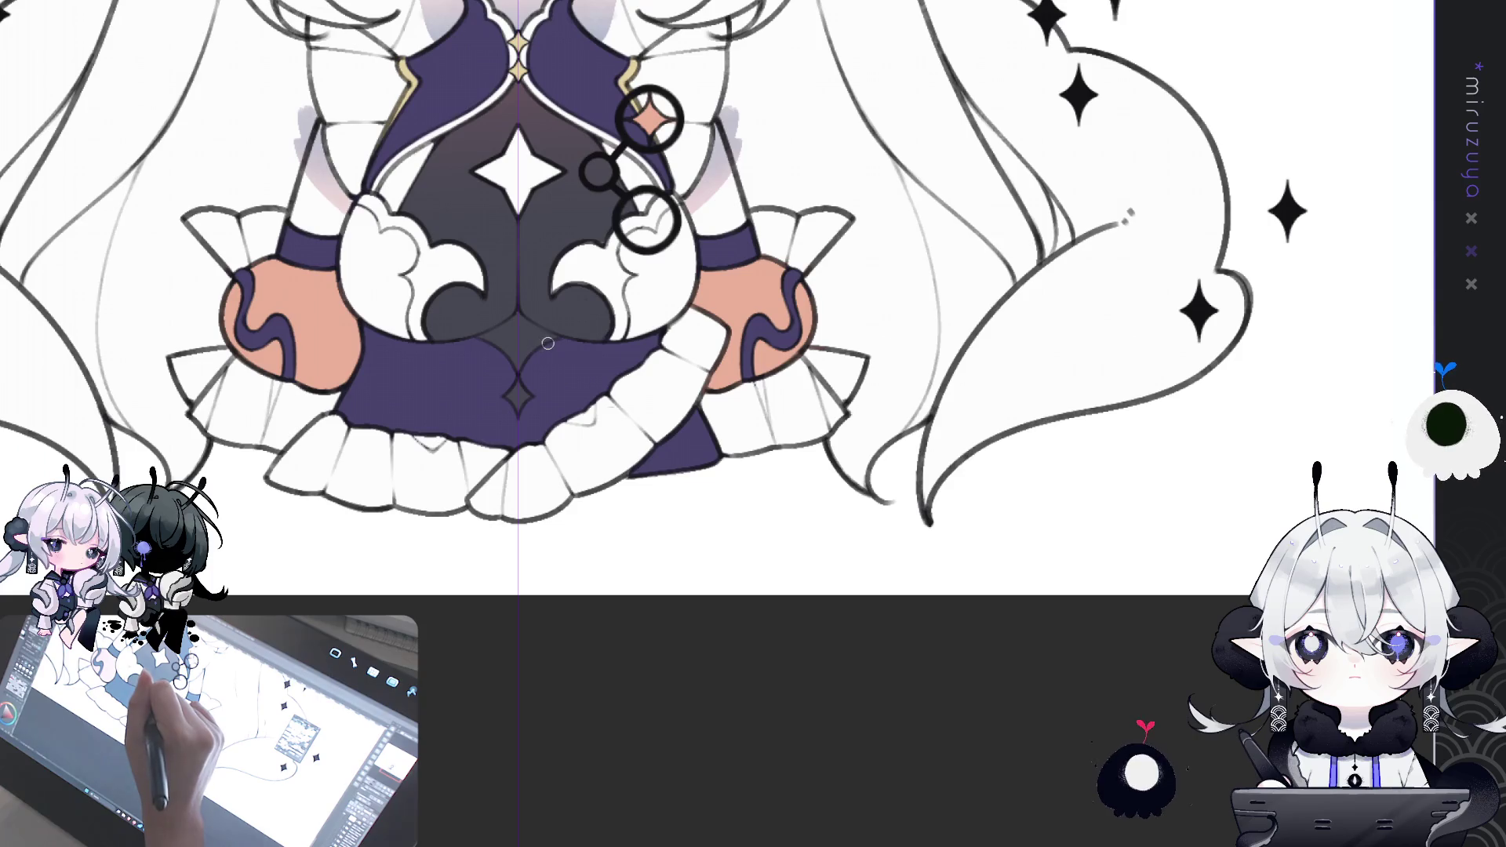
left_click_drag(527, 369, 543, 440)
left_click_drag(524, 363, 539, 446)
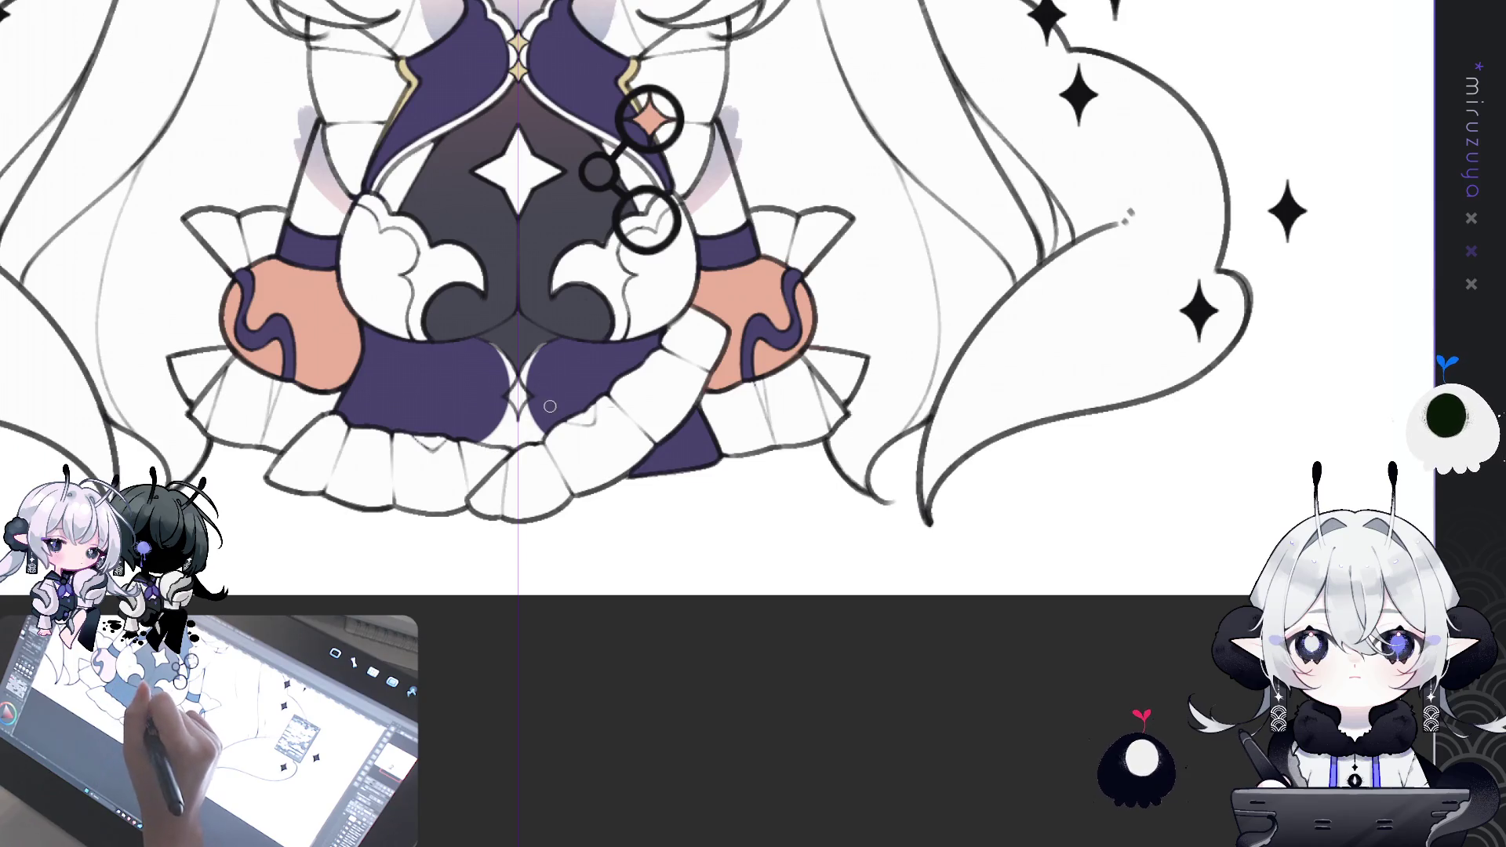
mouse_move(518, 418)
left_mouse_down()
mouse_move(506, 459)
mouse_move(520, 454)
left_mouse_up()
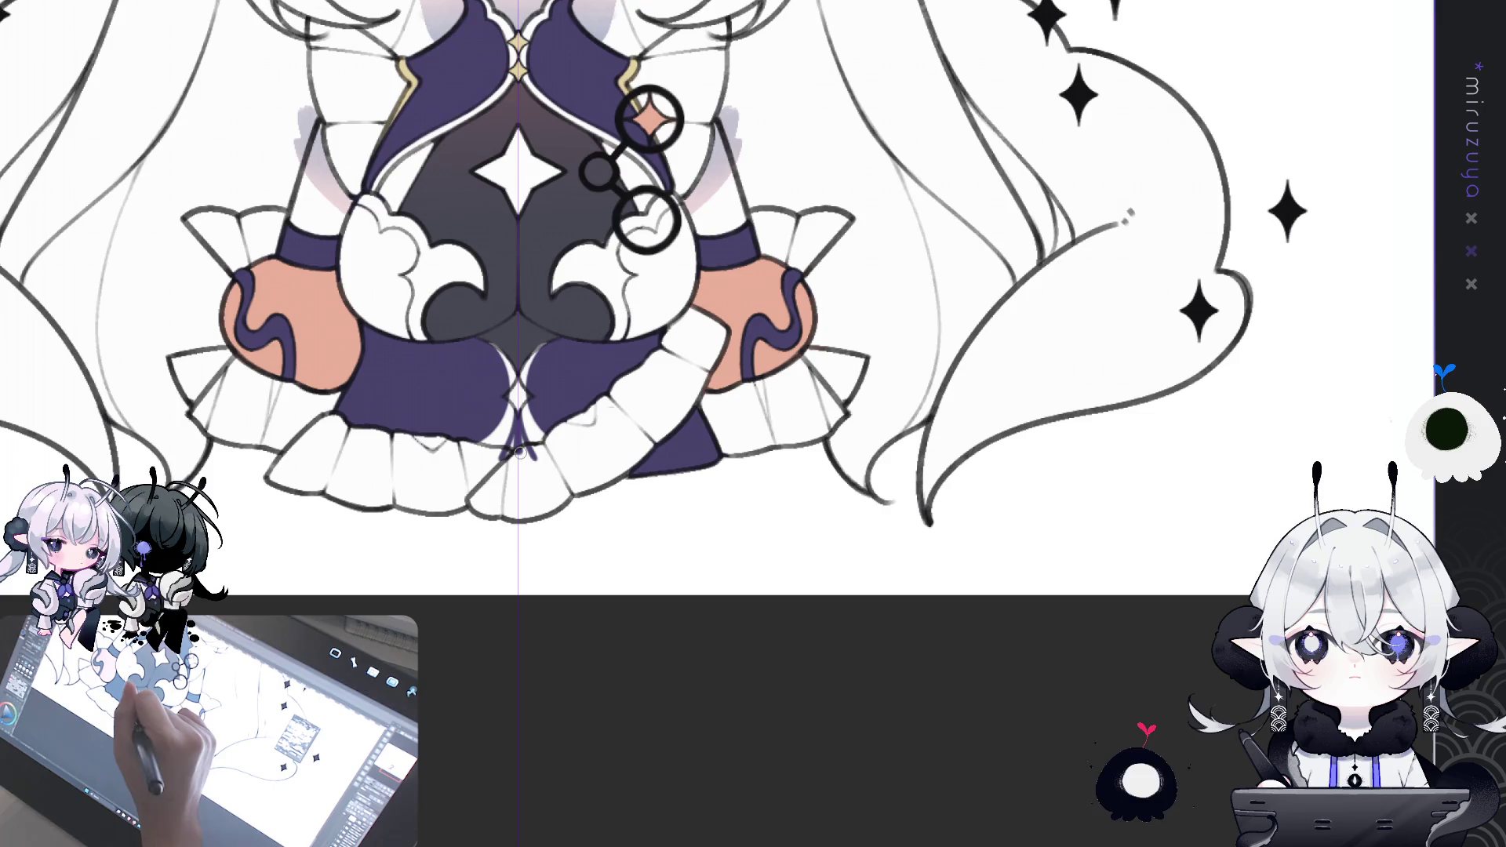
key("ctrl+z")
key("ctrl+z")
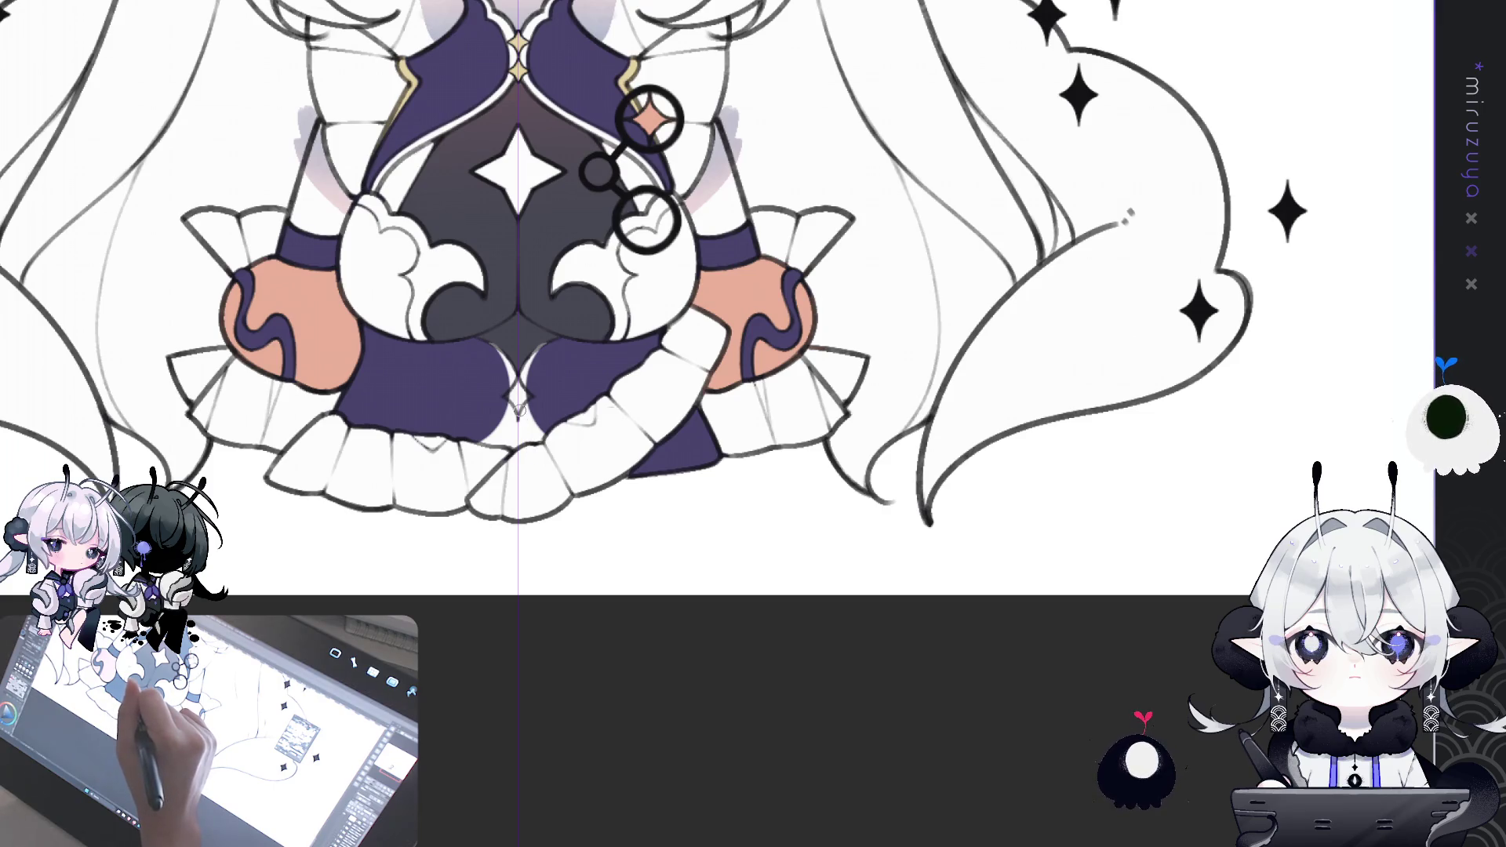
key("ctrl+z")
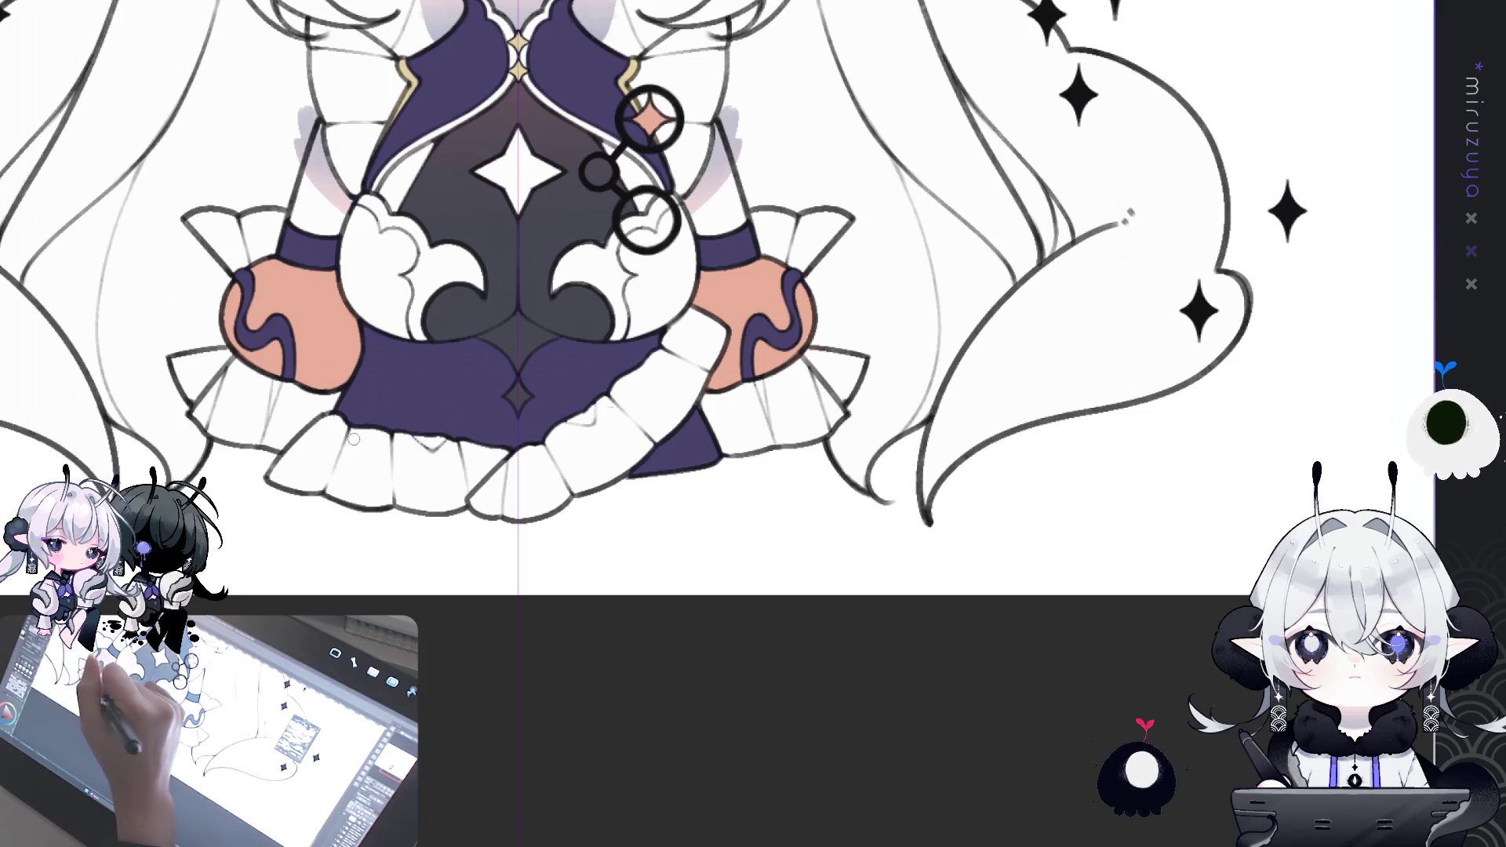
left_click_drag(549, 342, 549, 435)
- Replace the stray stroke with mirrored pale curves splitting the skirt into two rounded panels
key("ctrl+z")
mouse_move(541, 348)
left_mouse_down()
mouse_move(547, 437)
mouse_move(518, 431)
left_mouse_up()
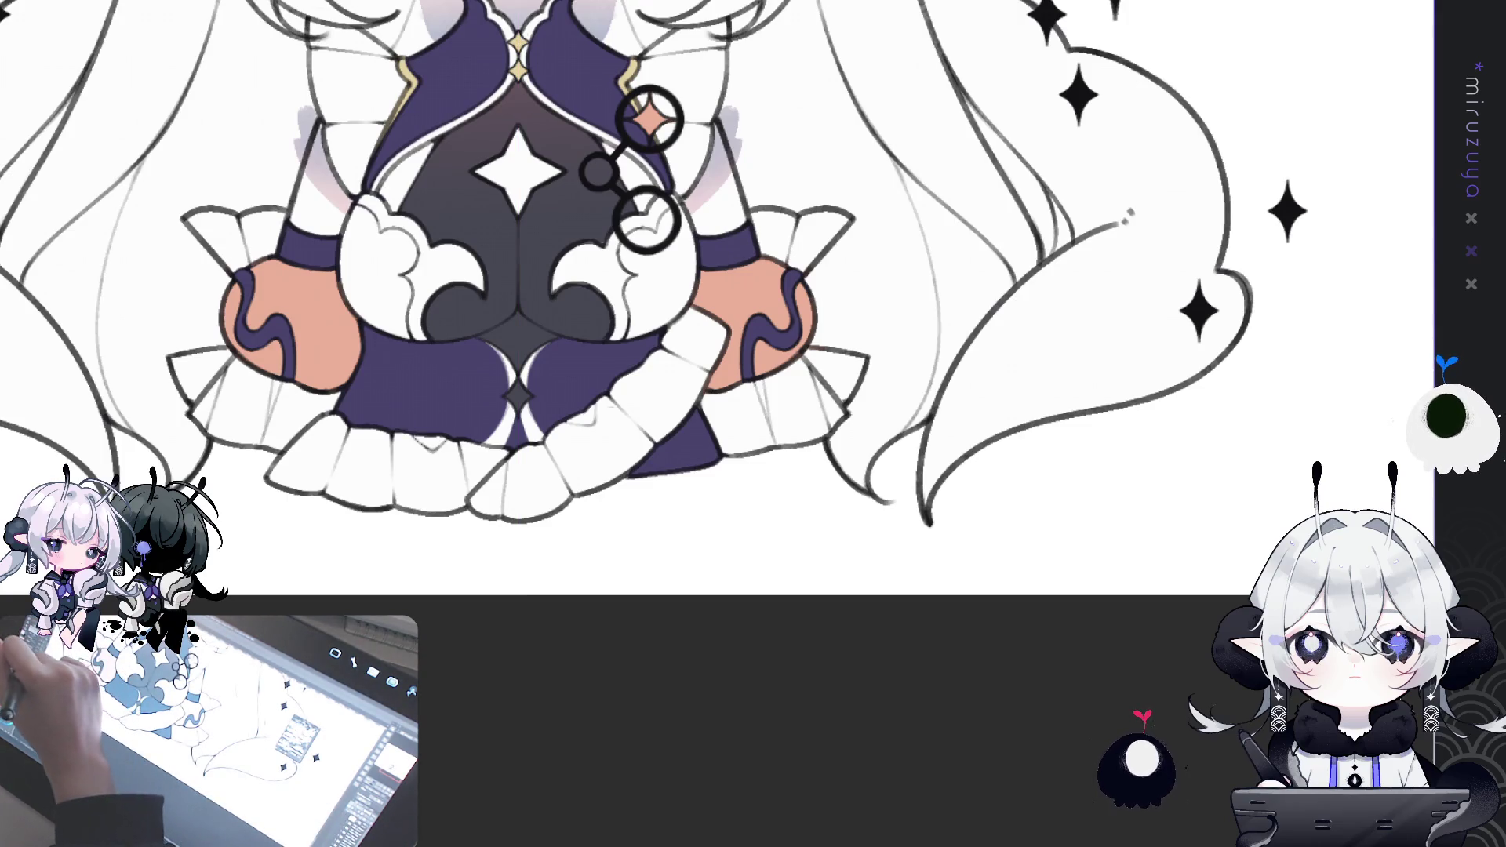
left_click_drag(719, 427, 743, 441)
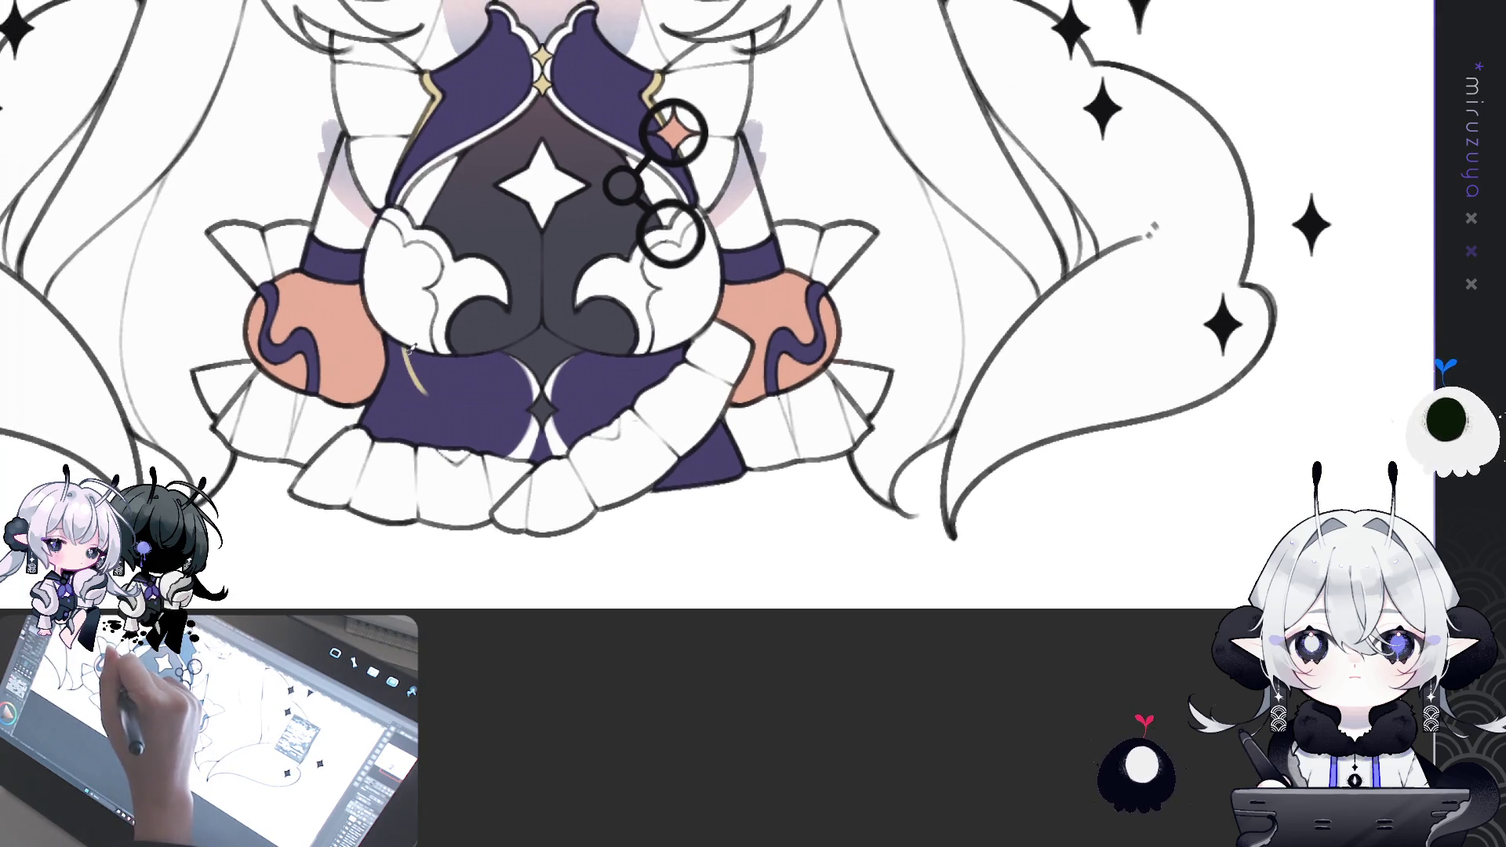
- Draw a thin gold trim line down the left side of the skirt, redoing the lower stroke
key("ctrl+z")
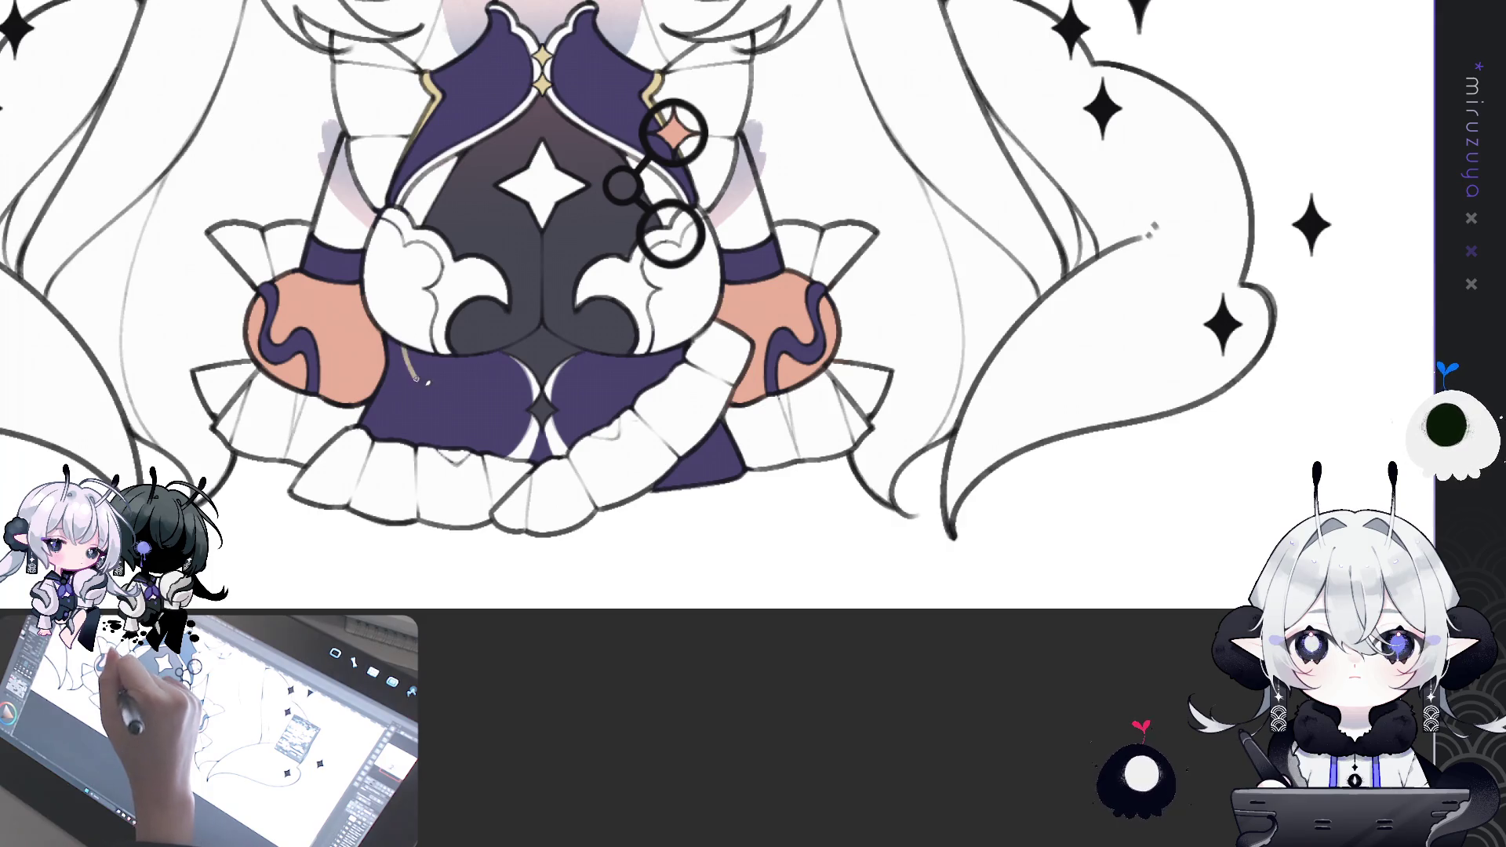
left_click_drag(406, 347, 424, 382)
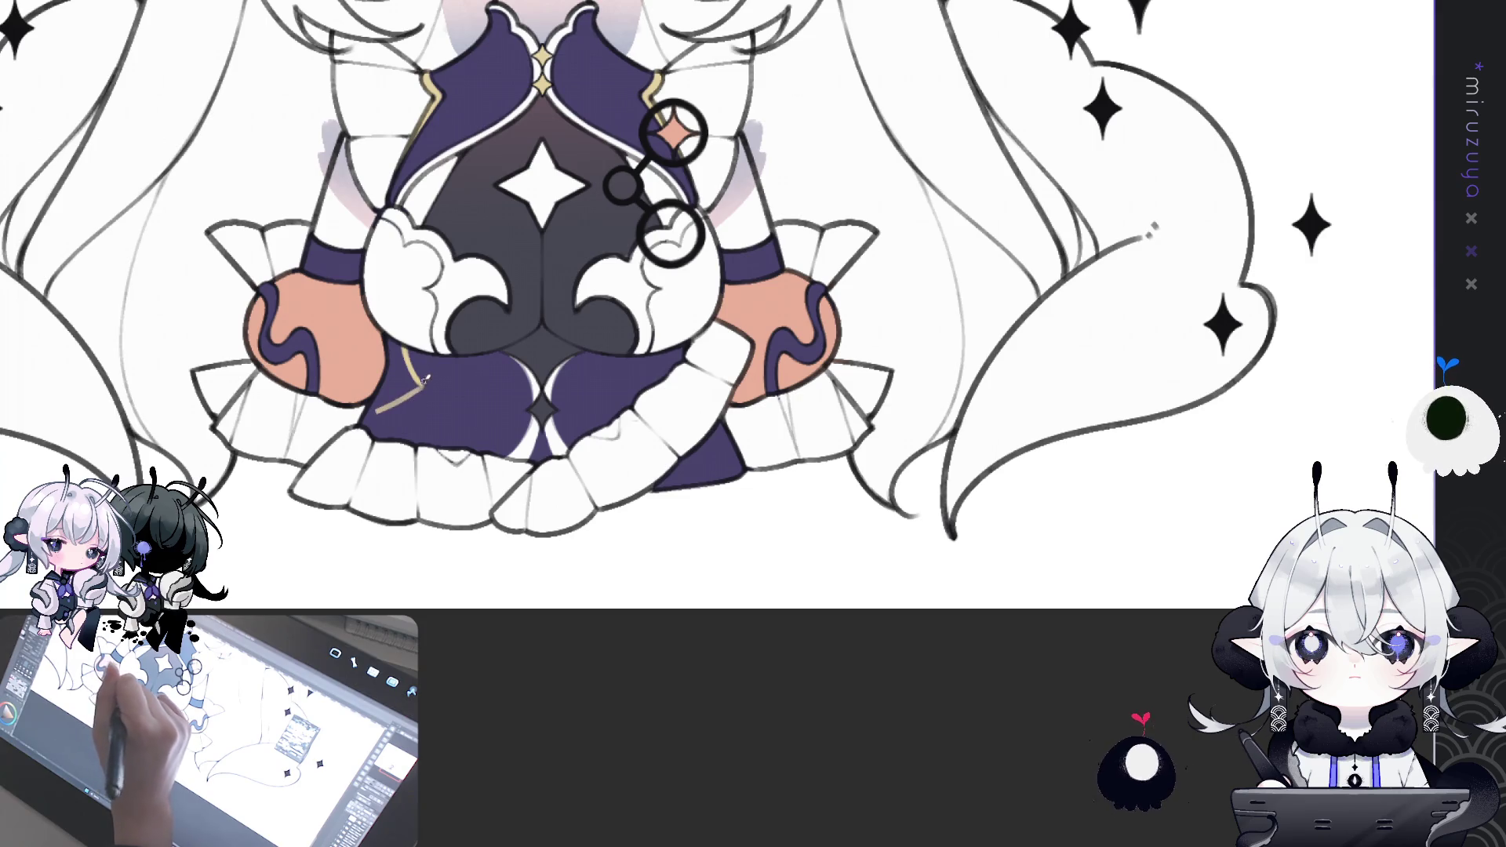
mouse_move(387, 398)
left_mouse_down()
mouse_move(382, 416)
mouse_move(405, 427)
left_mouse_up()
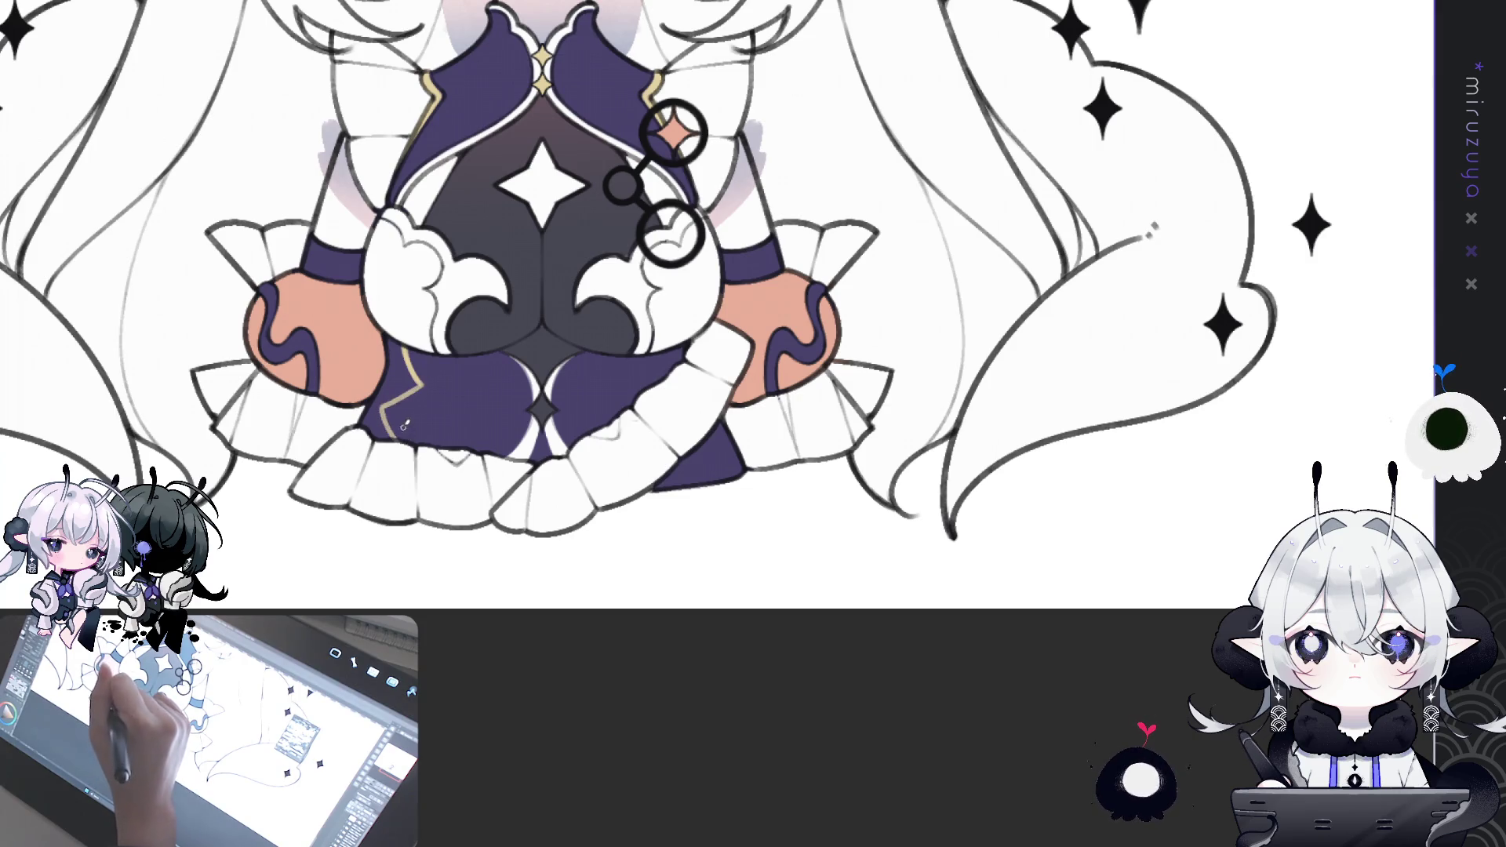
key("ctrl+z")
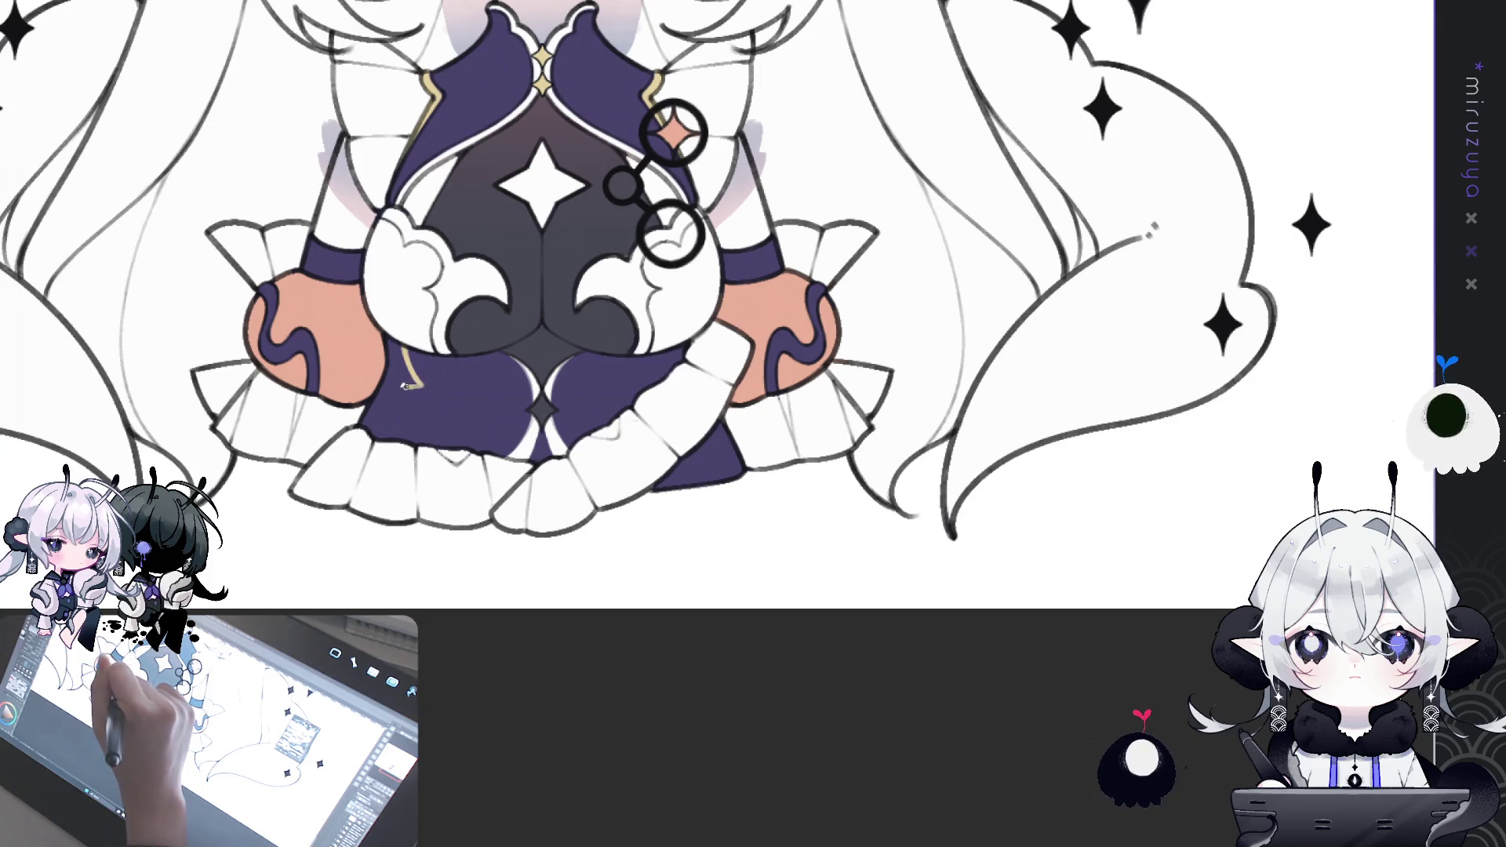
mouse_move(392, 396)
left_mouse_down()
mouse_move(415, 439)
mouse_move(424, 381)
left_mouse_up()
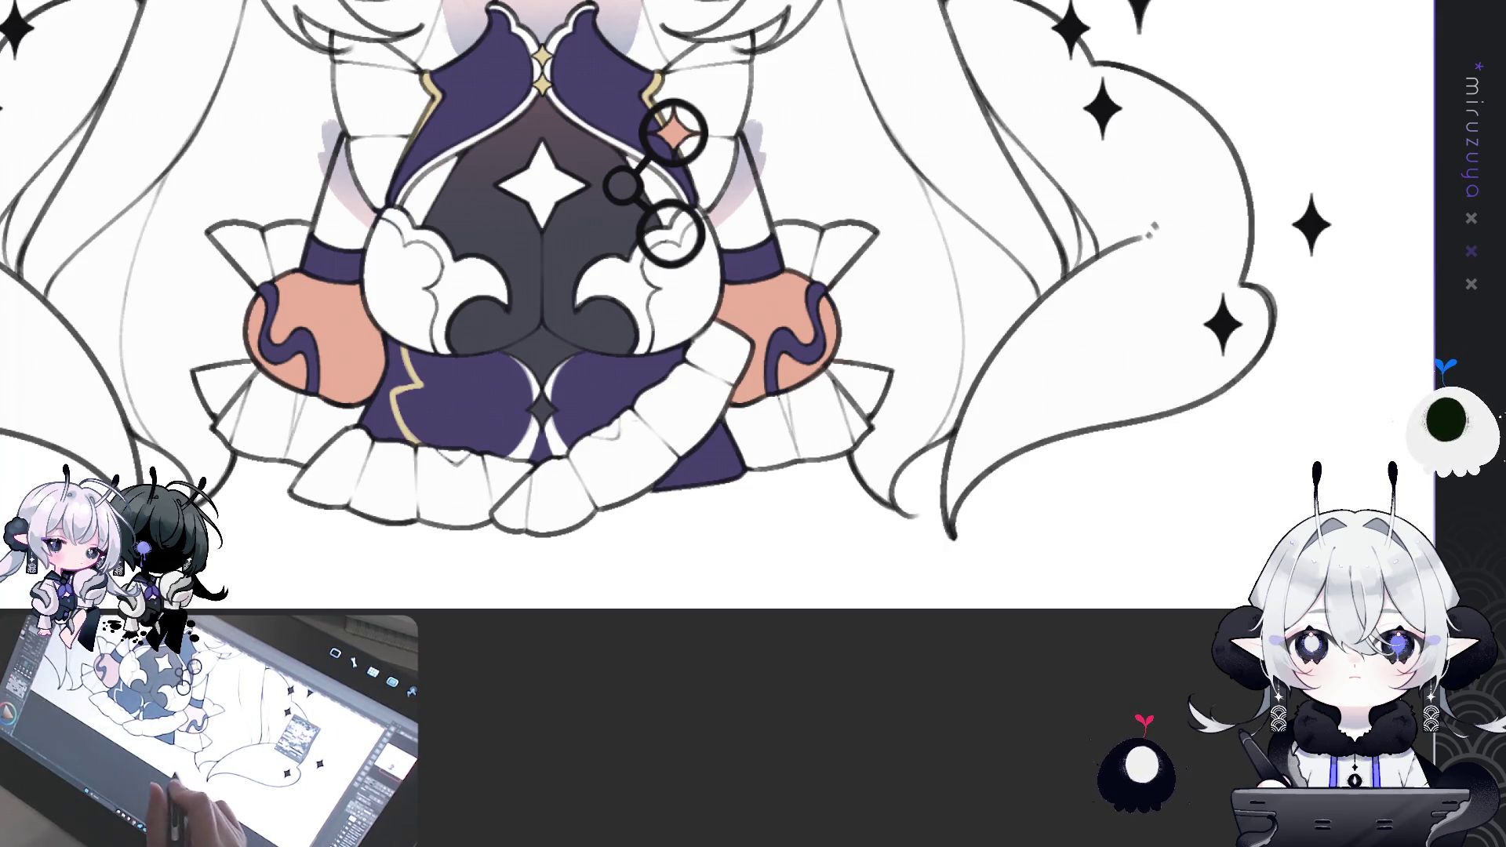
- Briefly hide and restore the bodice and sleeve colours to compare the result
left_click_drag(1392, 329, 1406, 366)
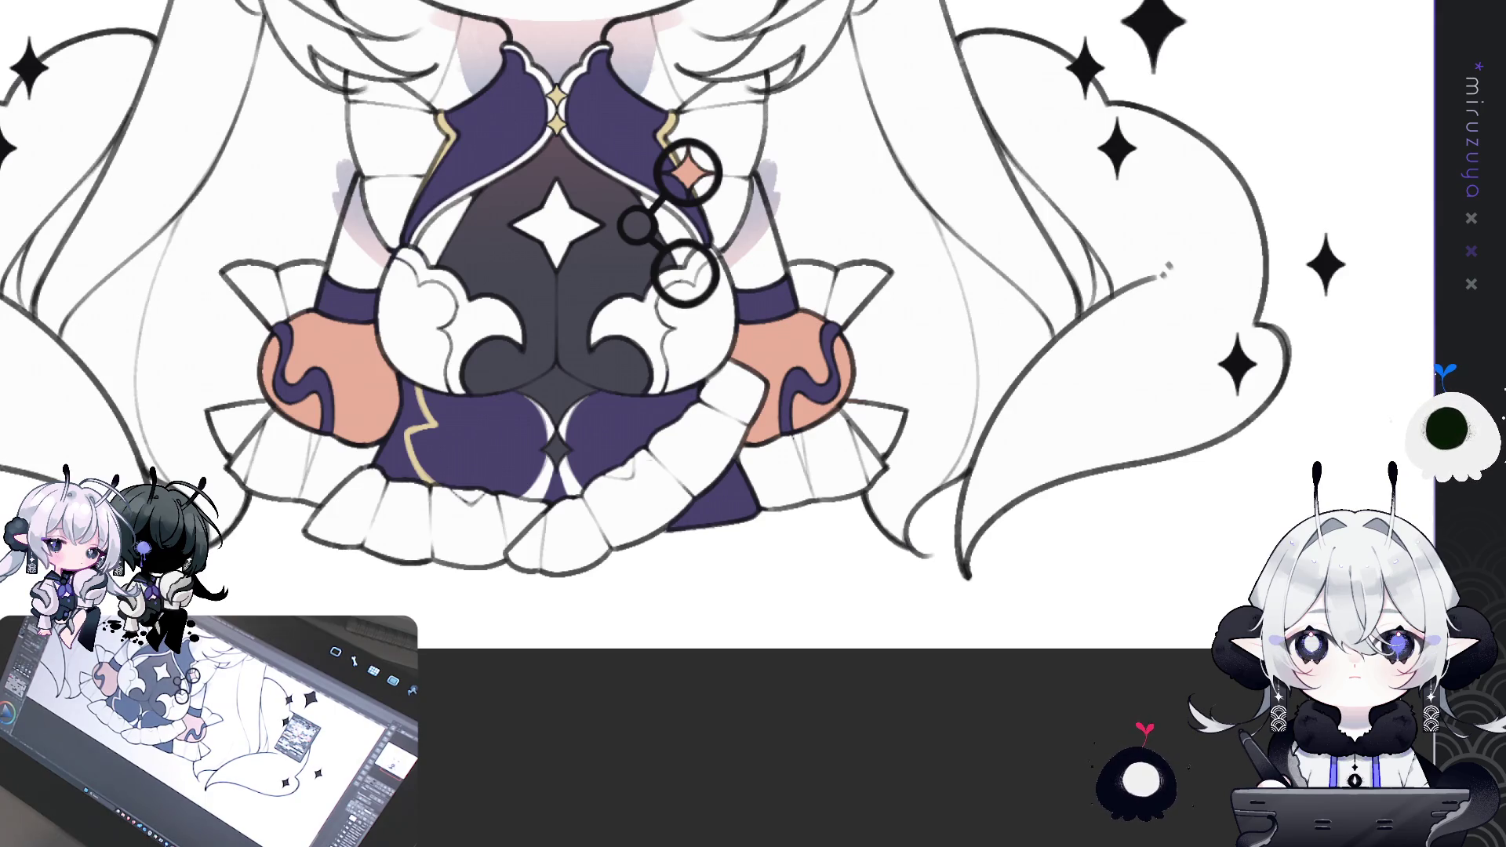
key("ctrl+z")
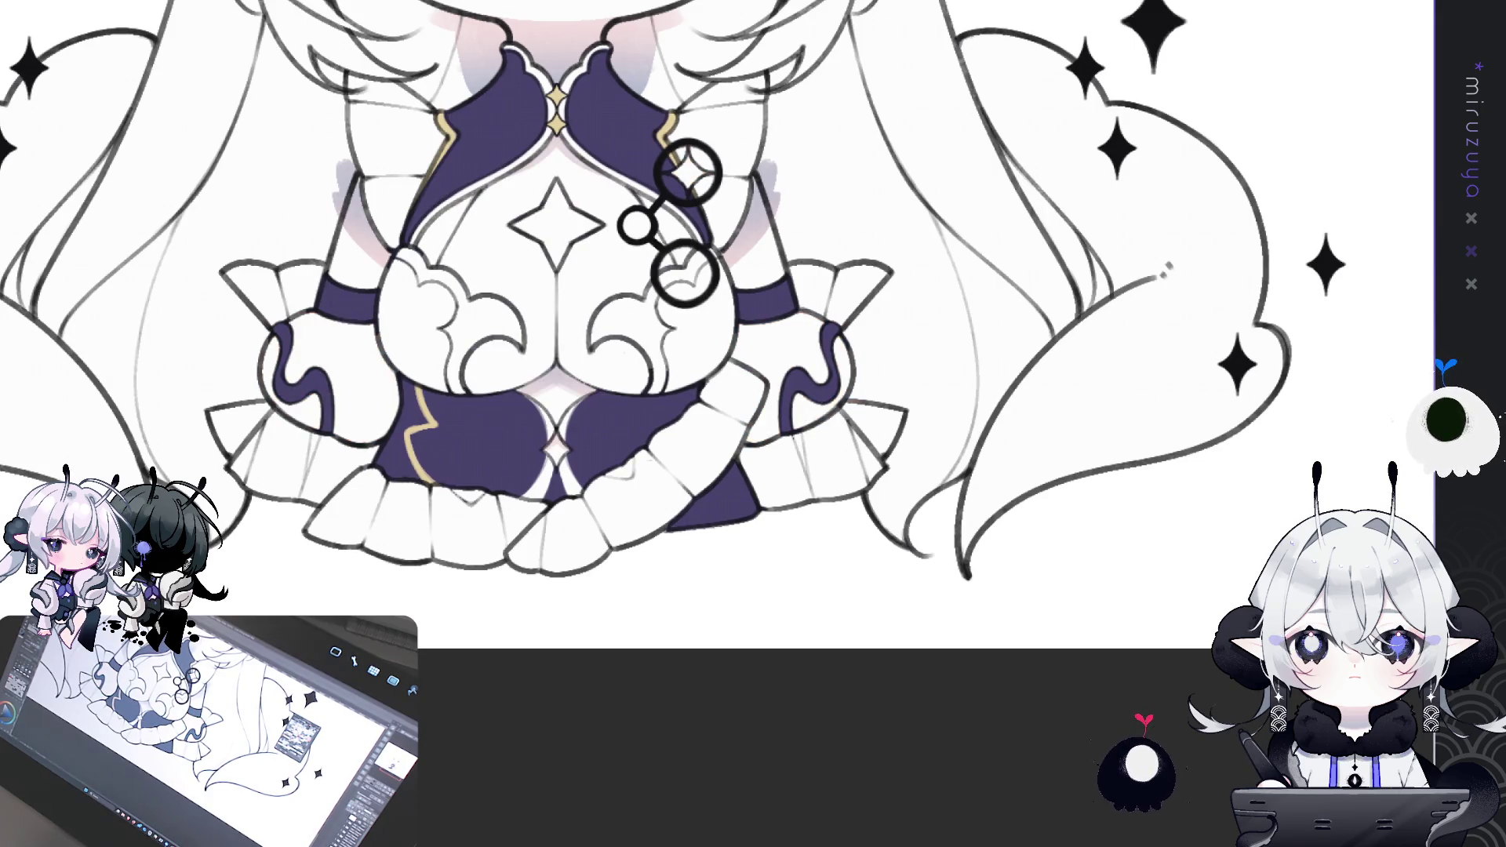
key("ctrl+y")
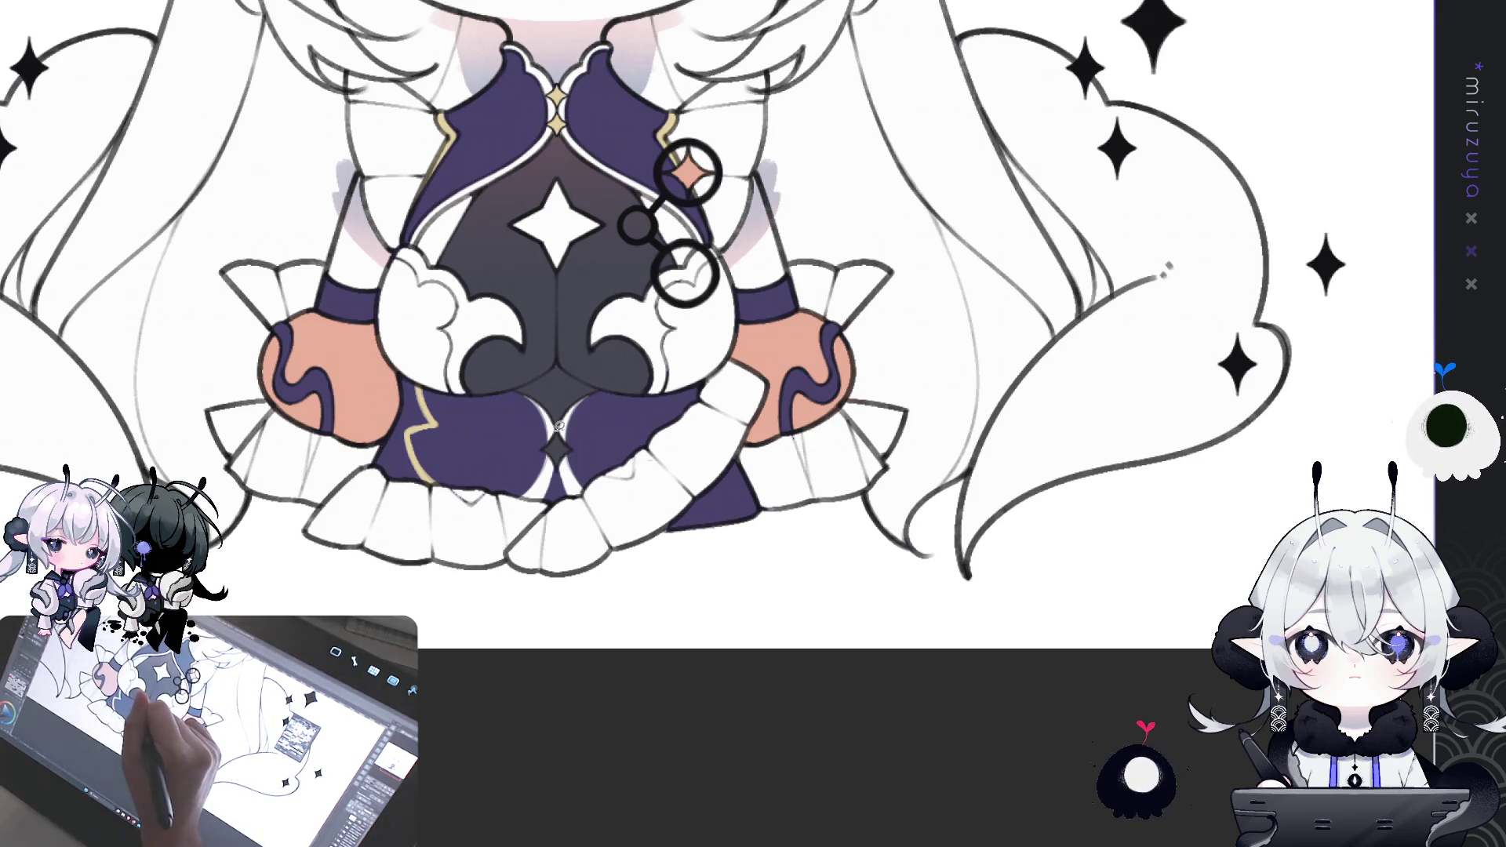
- Recolour the centre diamond and both sleeve puffs from peach to pale gold
left_click_drag(558, 436, 554, 438)
left_click_drag(723, 409, 753, 494)
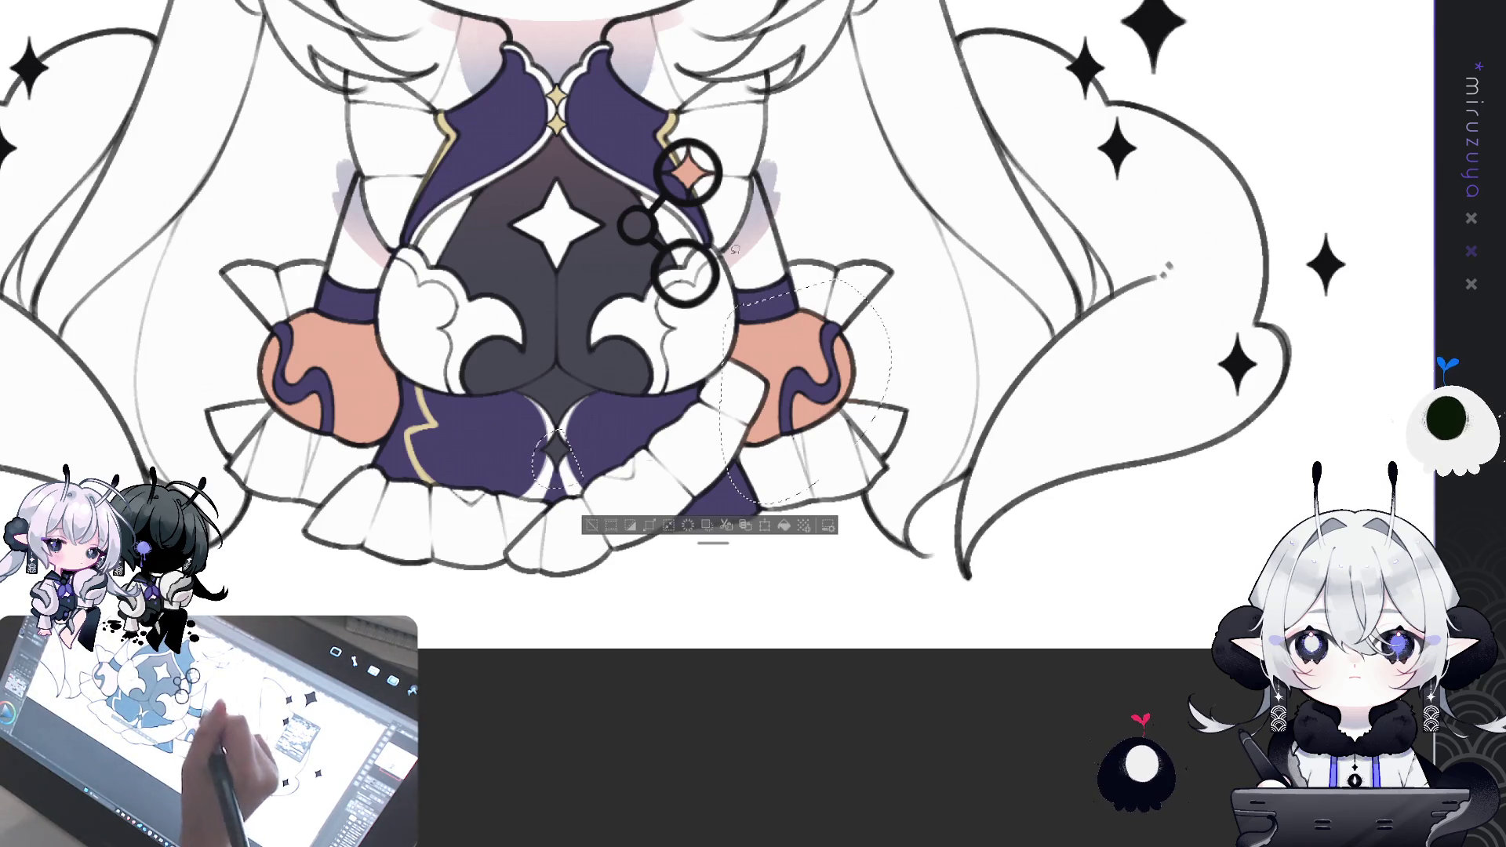
mouse_move(367, 302)
left_mouse_down()
mouse_move(234, 414)
mouse_move(357, 300)
left_mouse_up()
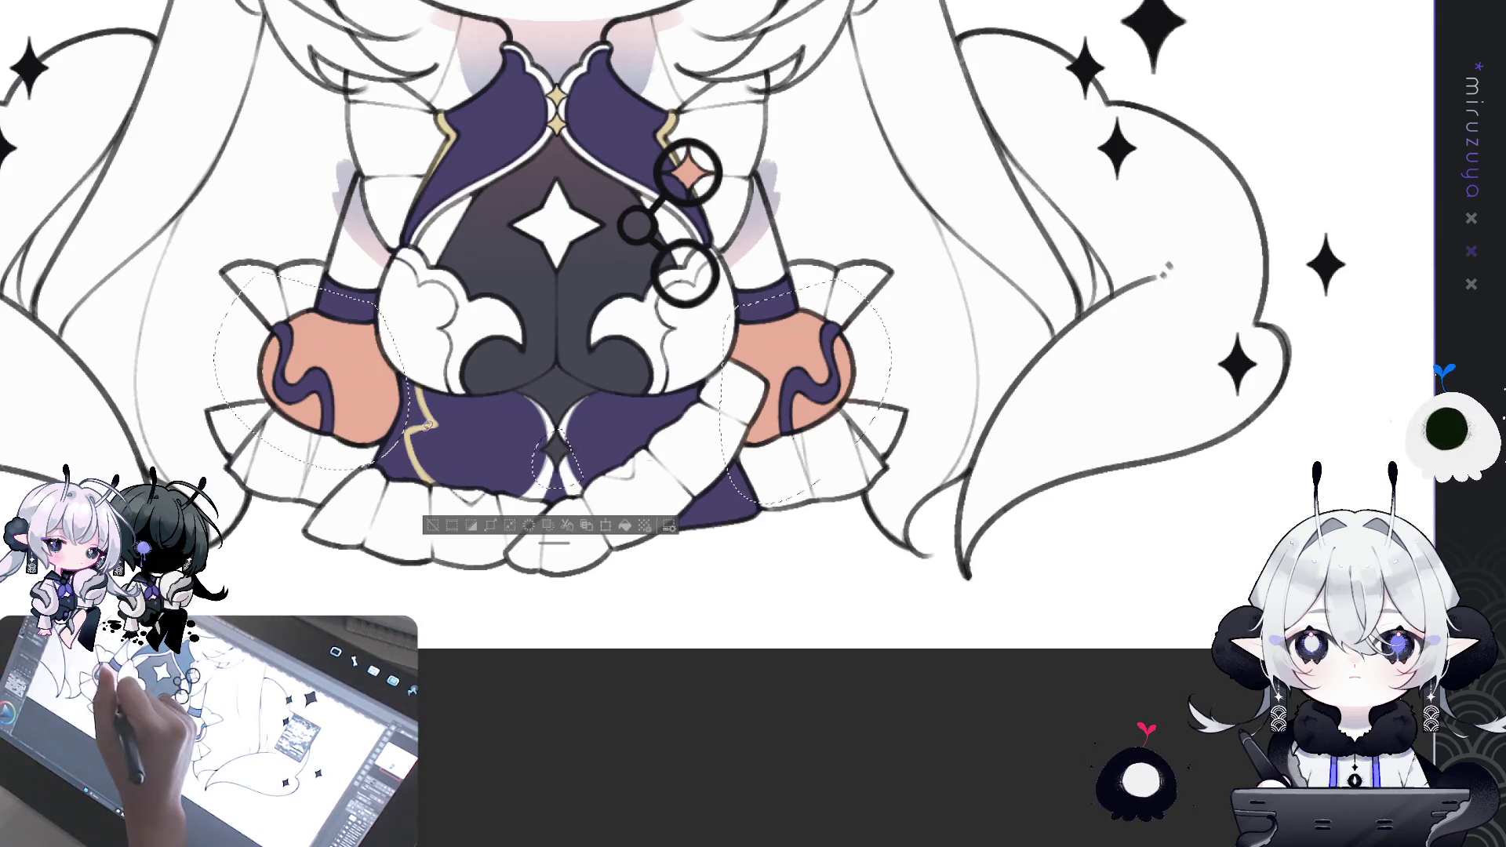
left_click(626, 527)
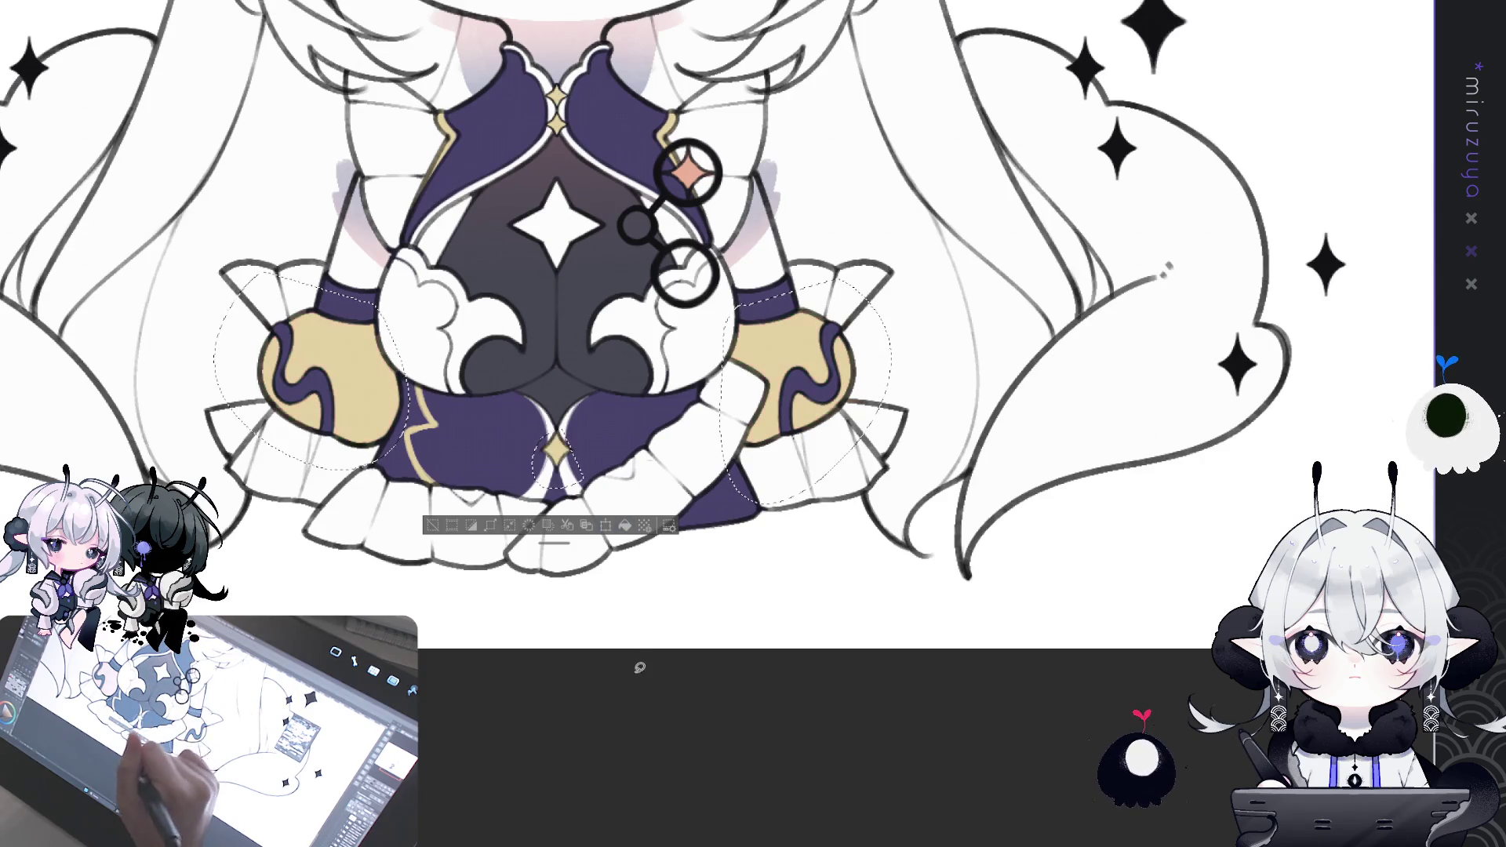
key("ctrl+d")
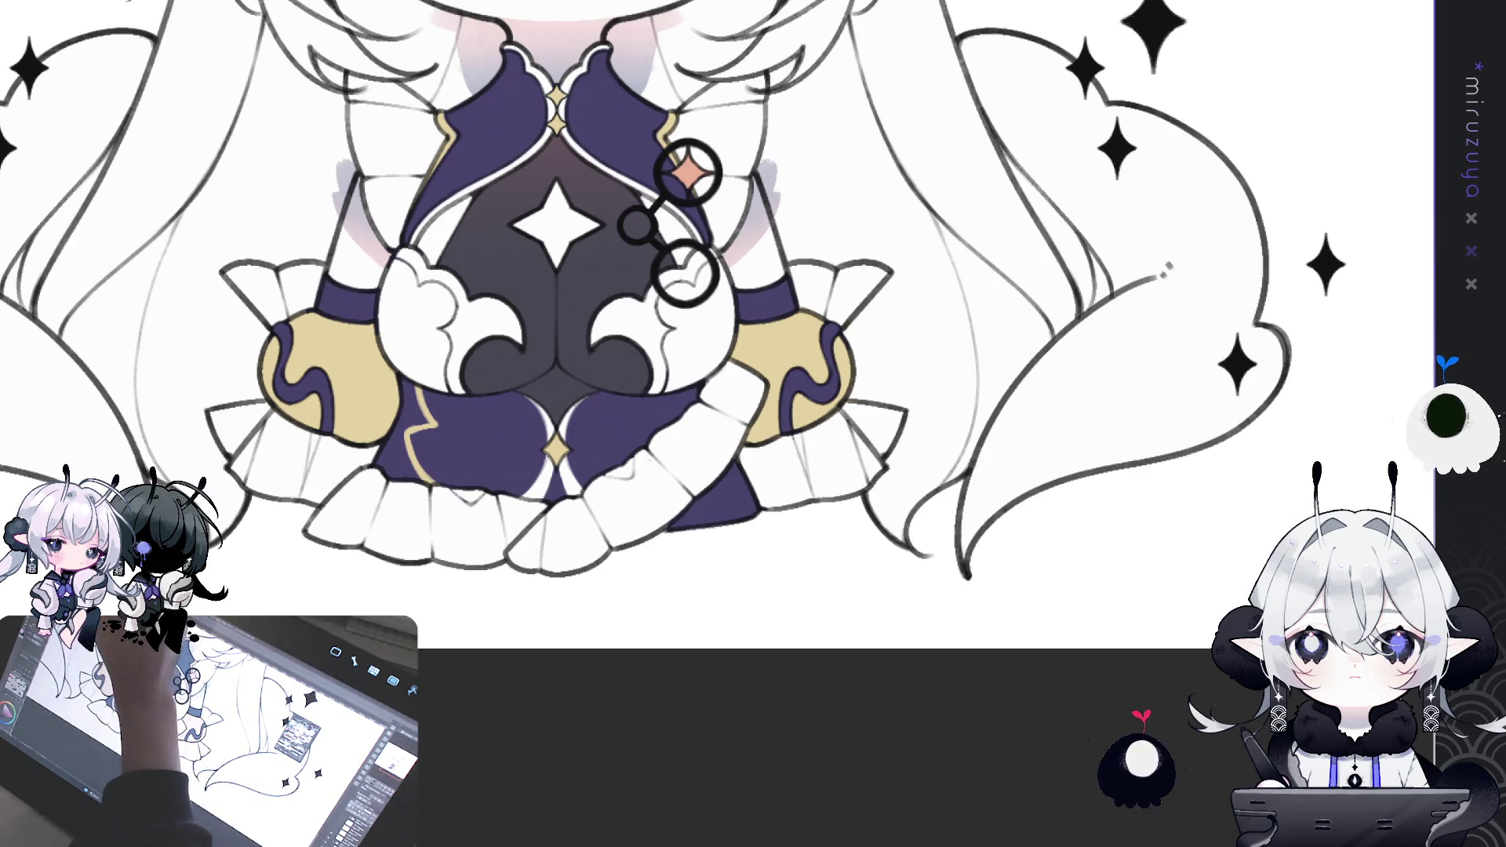
- Airbrush a violet glow inside an oval selection over the lower skirt
left_click_drag(534, 300, 733, 357)
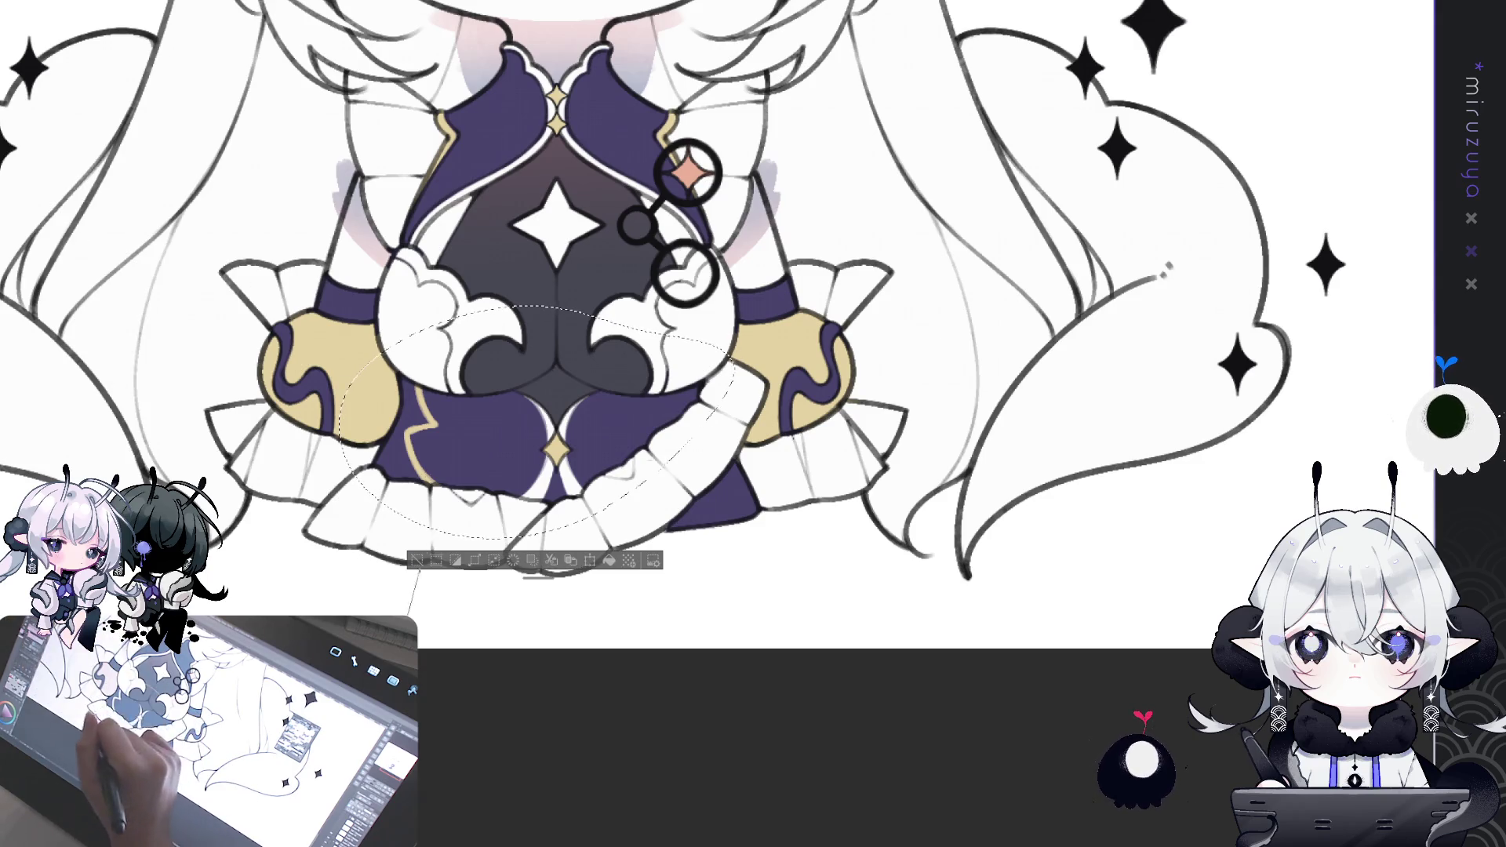
left_click_drag(416, 471, 514, 459)
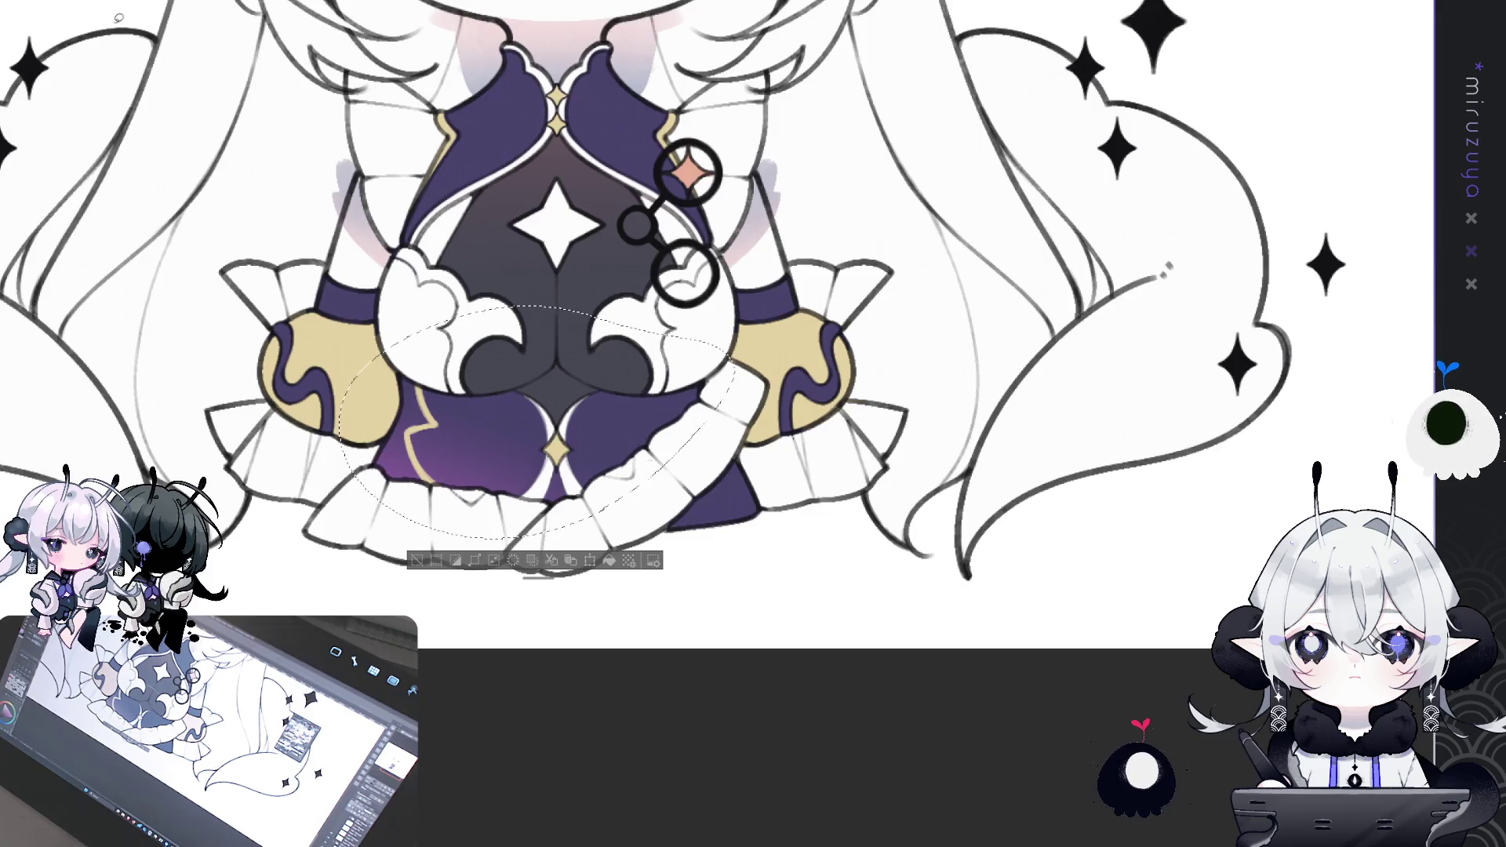
left_click_drag(492, 10, 516, 159)
left_click_drag(368, 147, 807, 424)
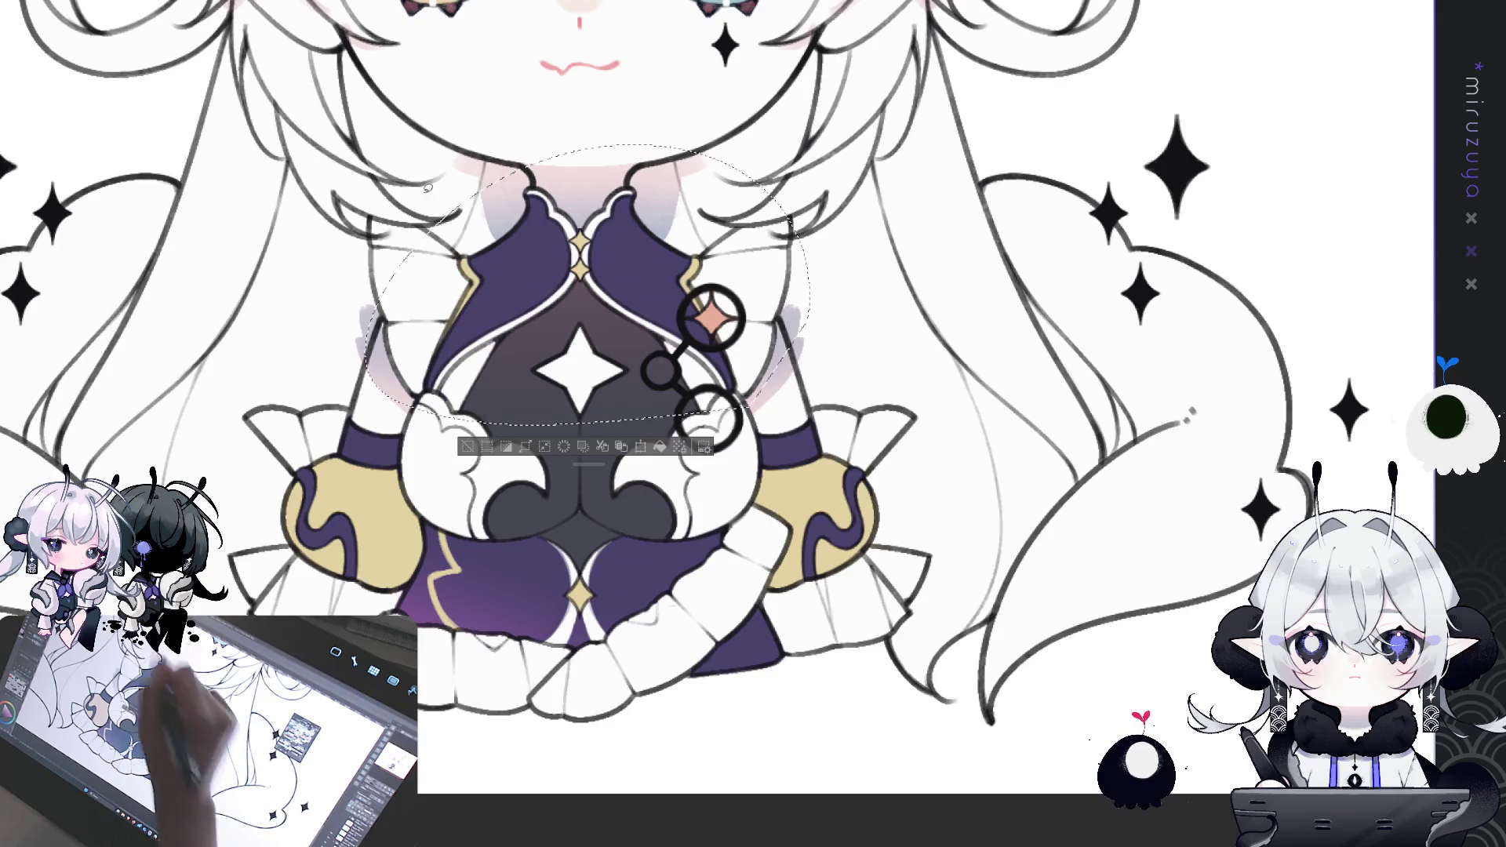
- Fill the collar magenta and airbrush pink-to-lavender and light blue gradients over it
key("alt+BackSpace")
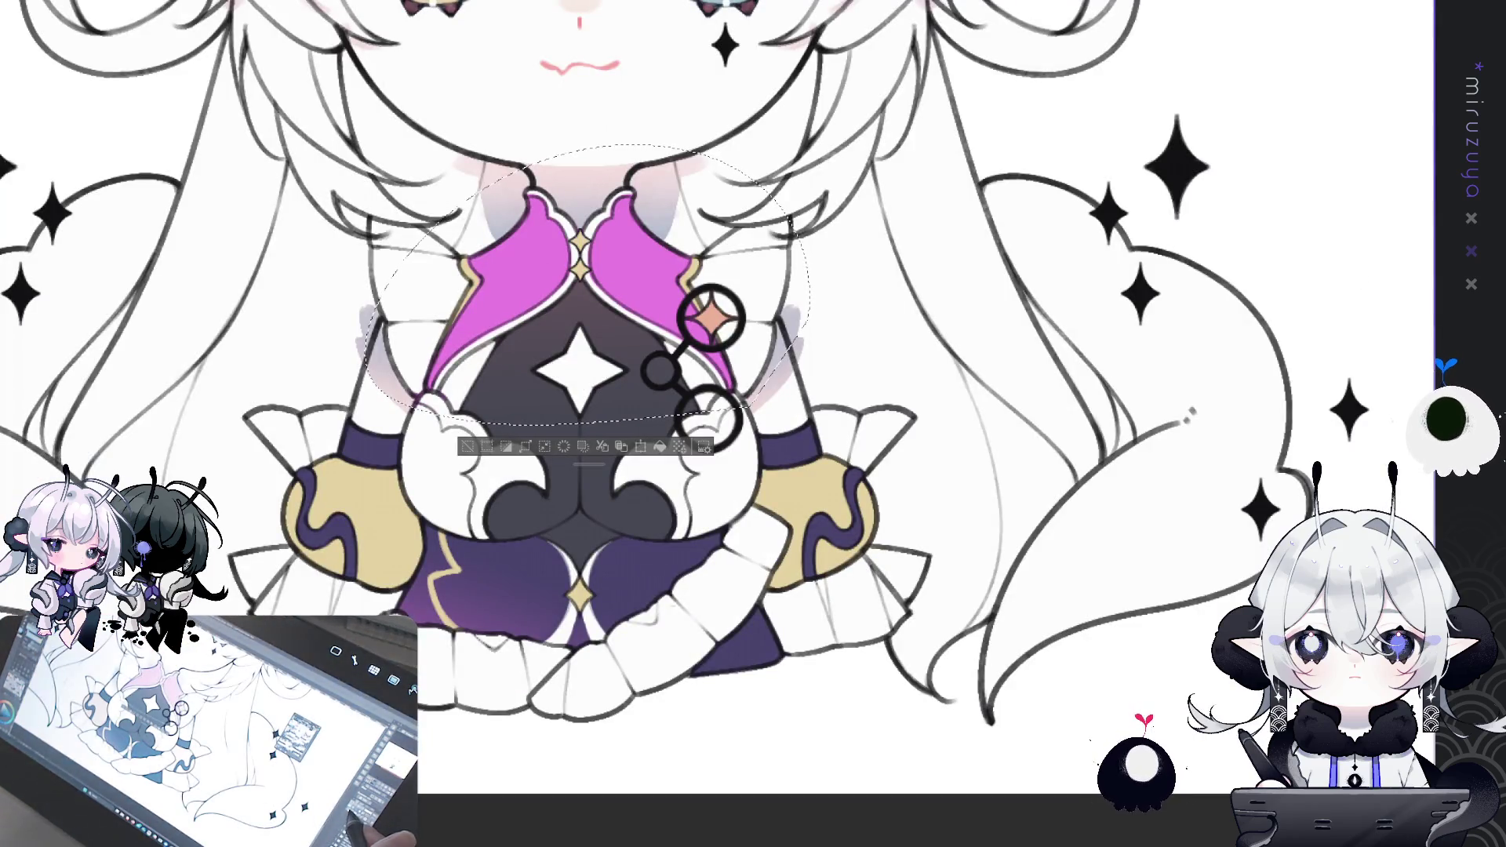
left_click_drag(580, 235, 588, 377)
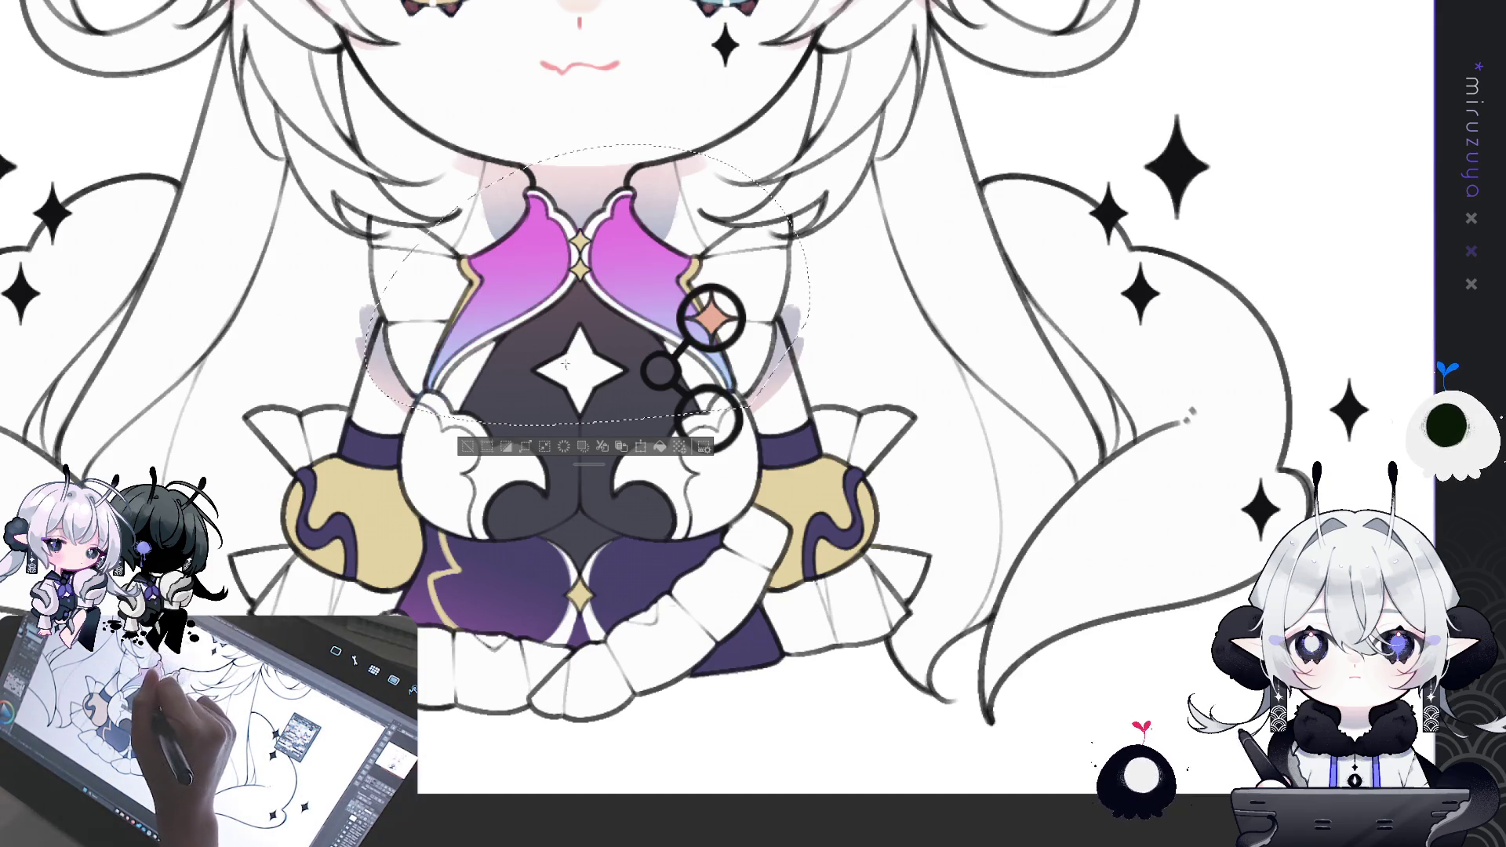
left_click_drag(580, 259, 566, 369)
mouse_move(753, 236)
left_mouse_down()
mouse_move(902, 283)
mouse_move(981, 361)
mouse_move(1004, 424)
left_mouse_up()
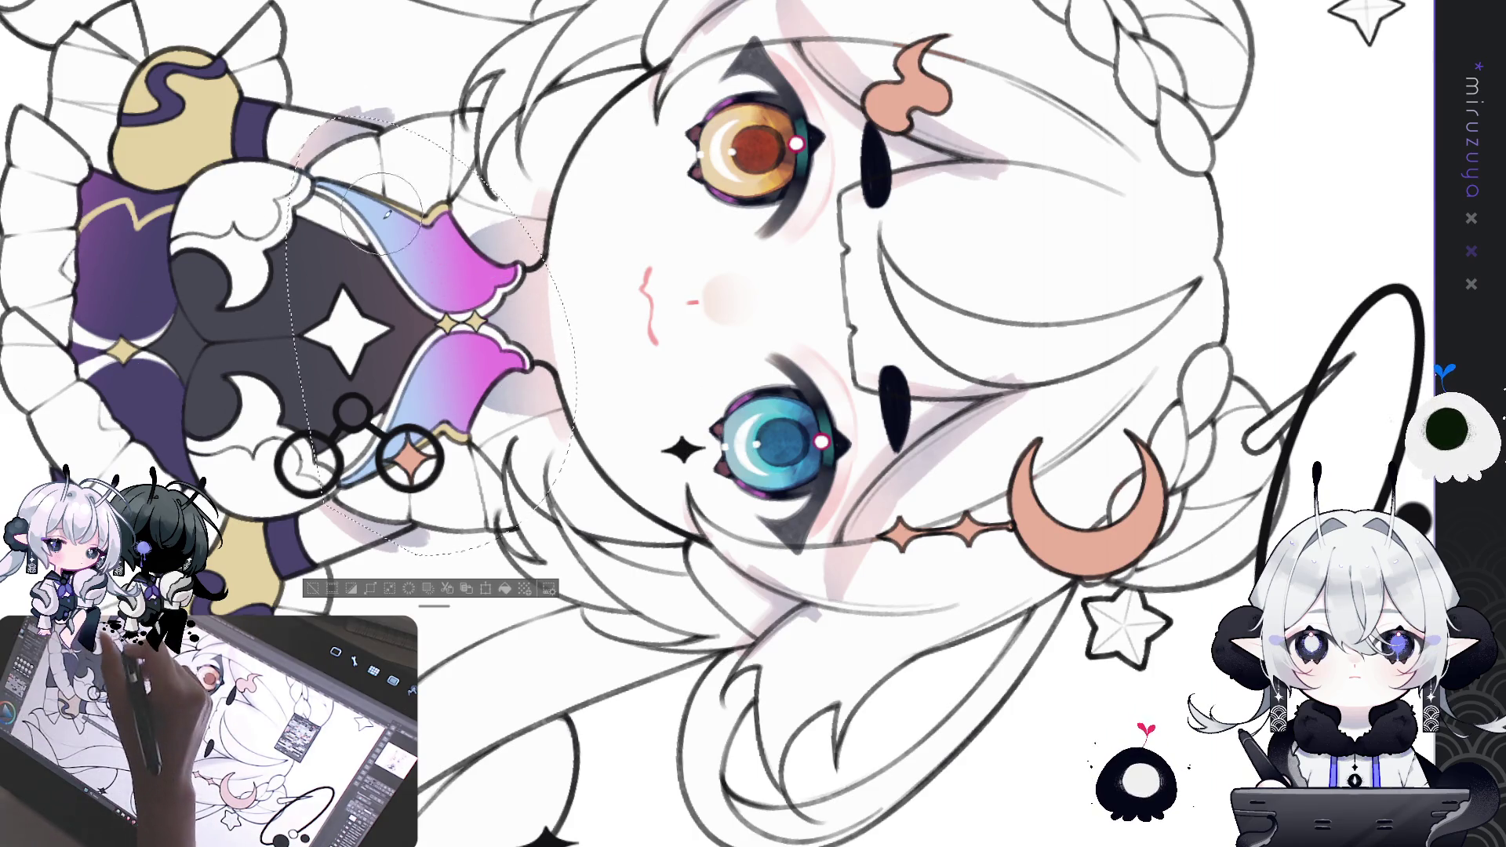
mouse_move(461, 259)
left_mouse_down()
mouse_move(449, 210)
mouse_move(443, 241)
left_mouse_up()
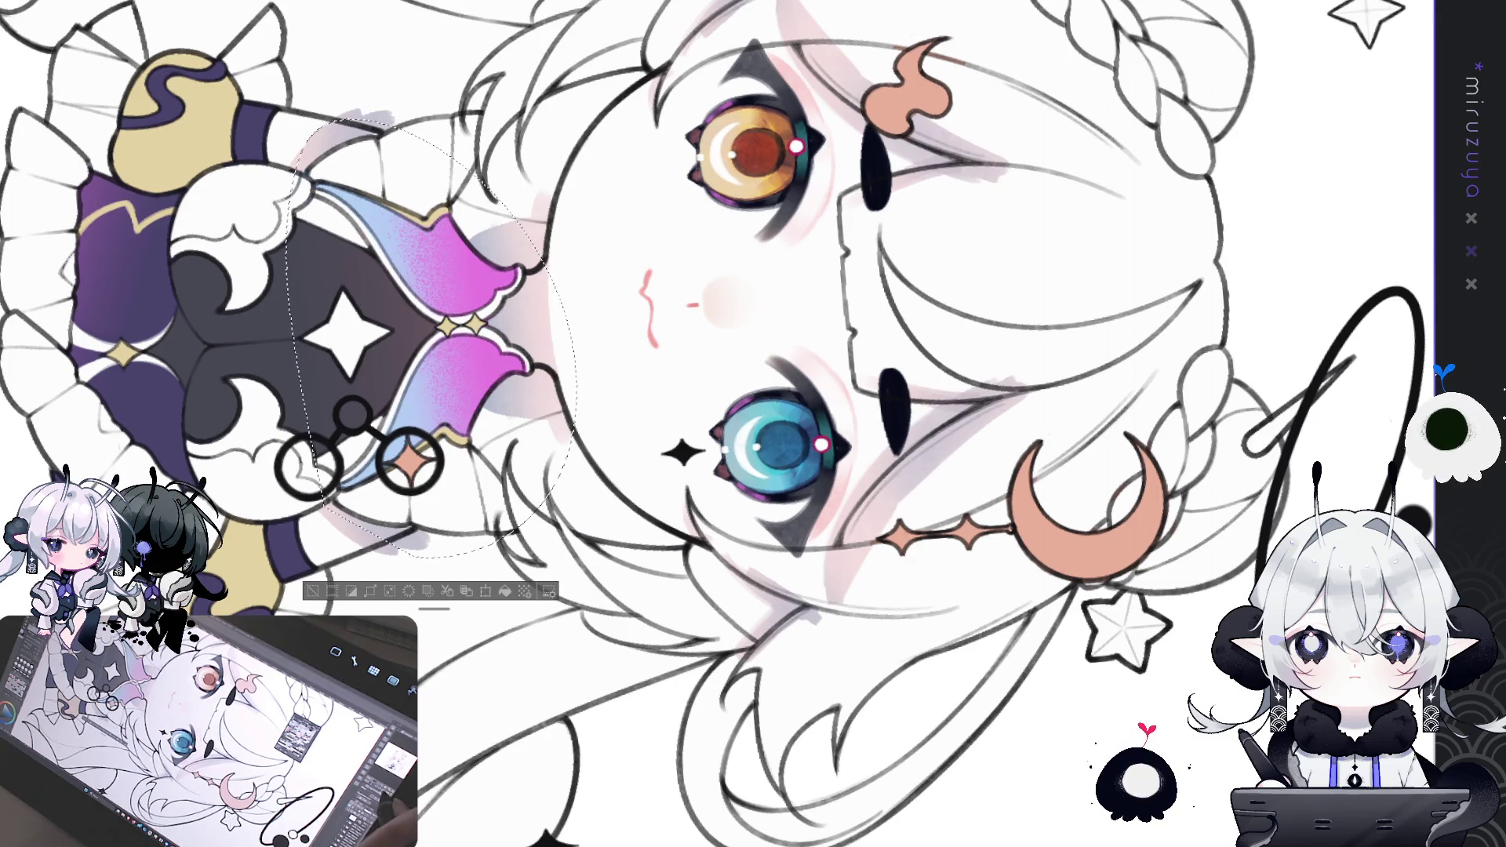
key("ctrl+at")
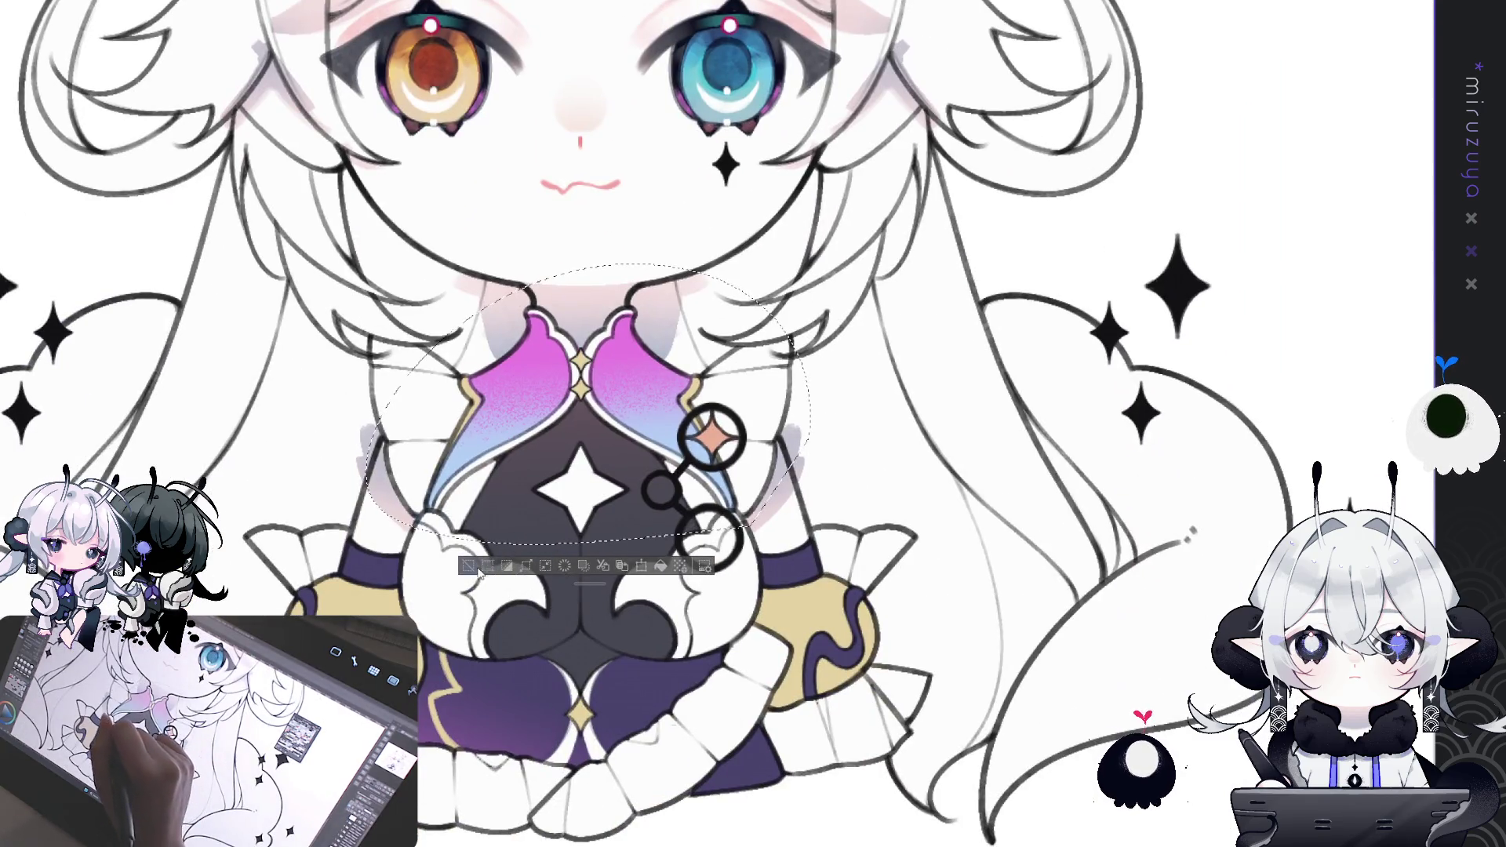
- Deselect, compare the collar with and without its gradient, then zoom out to the whole canvas
key("ctrl+d")
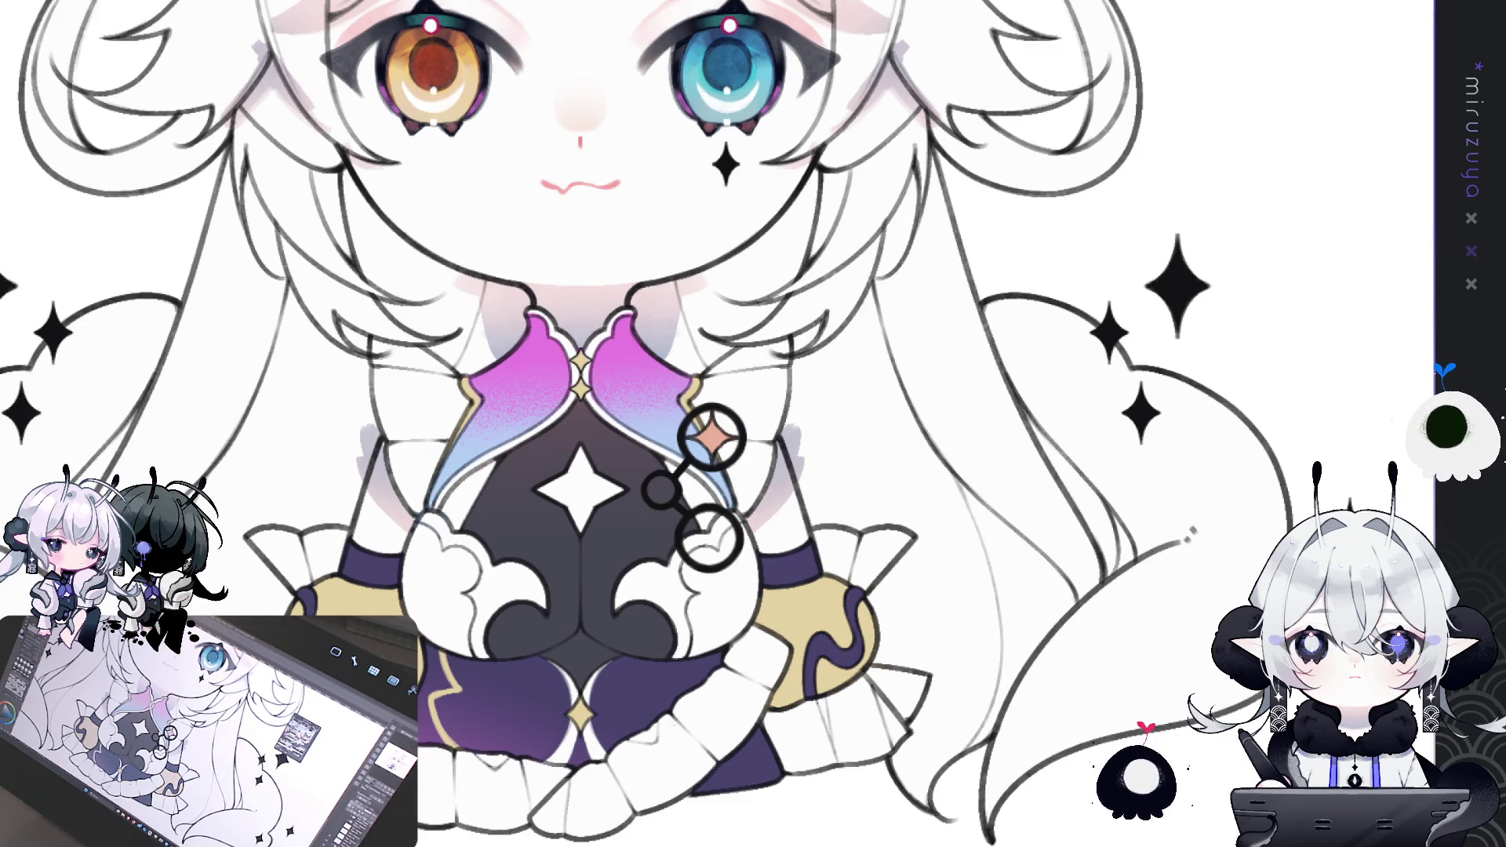
key("ctrl+z")
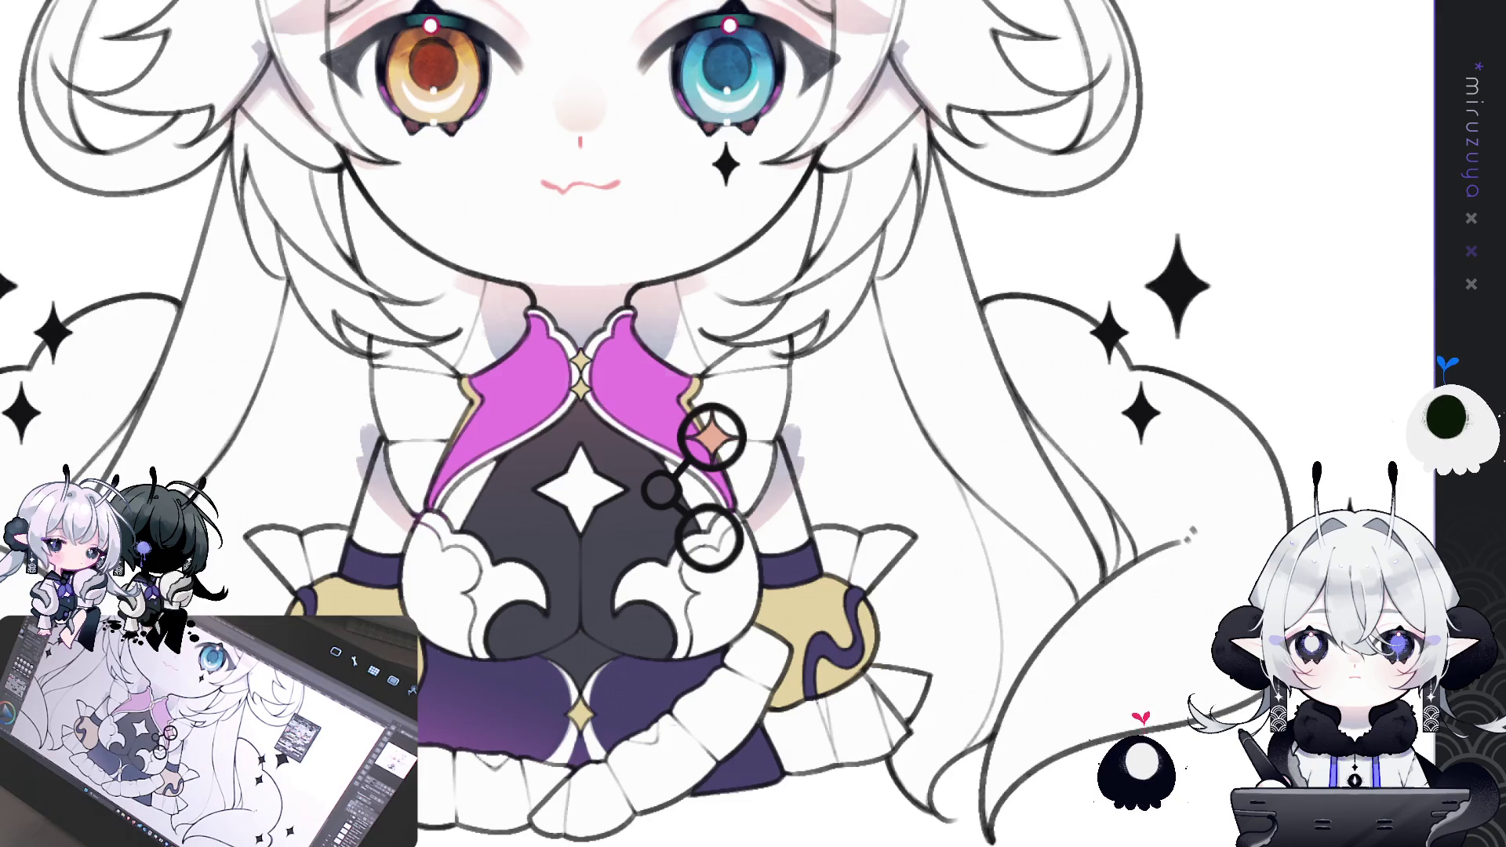
key("ctrl+y")
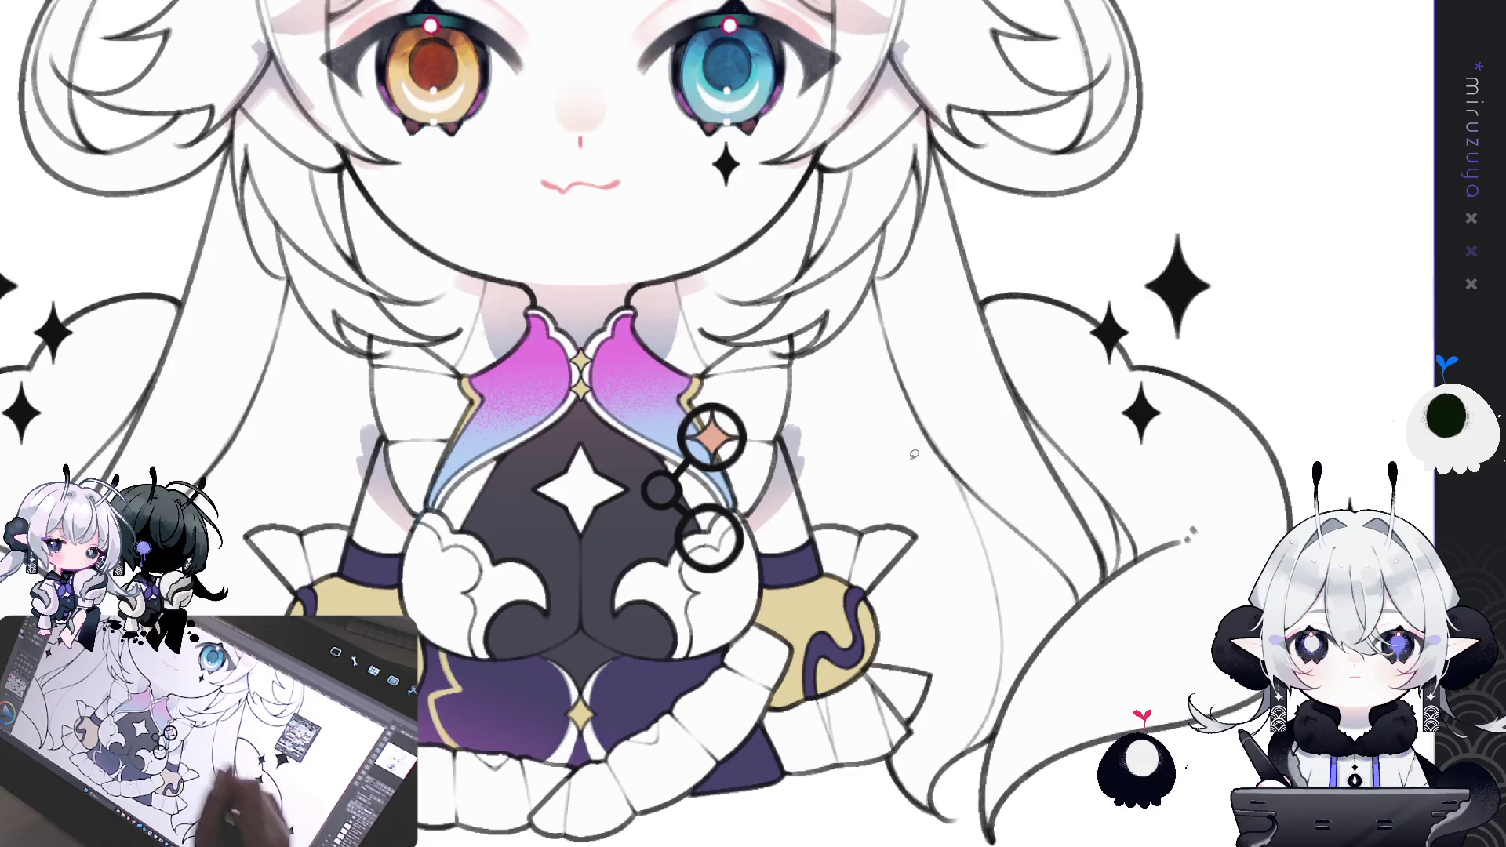
left_click_drag(789, 386, 791, 408)
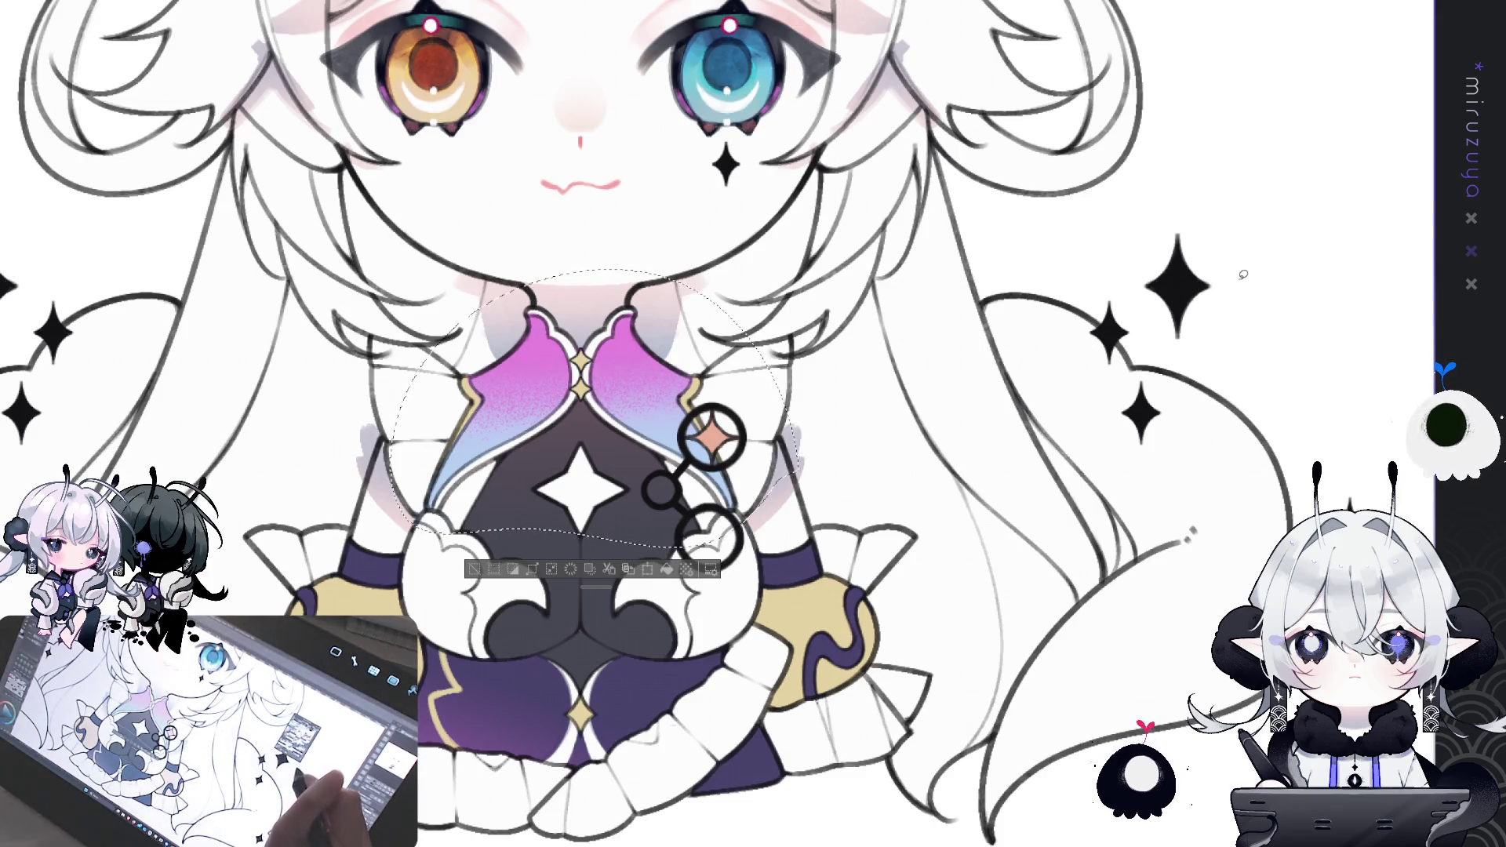
key("ctrl+d")
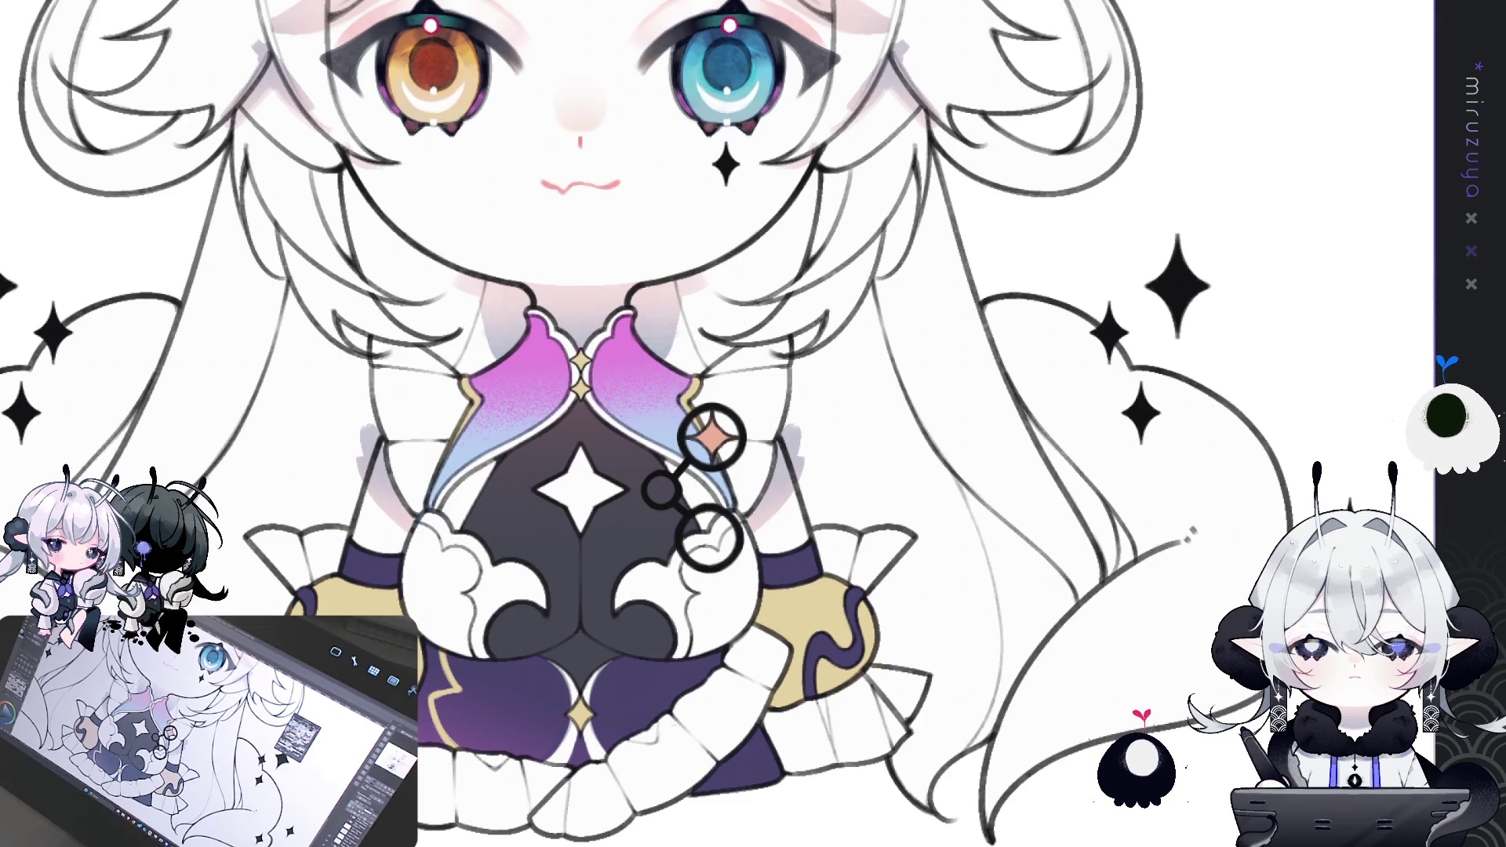
mouse_move(1029, 182)
left_mouse_down()
mouse_move(1021, 580)
mouse_move(998, 609)
left_mouse_up()
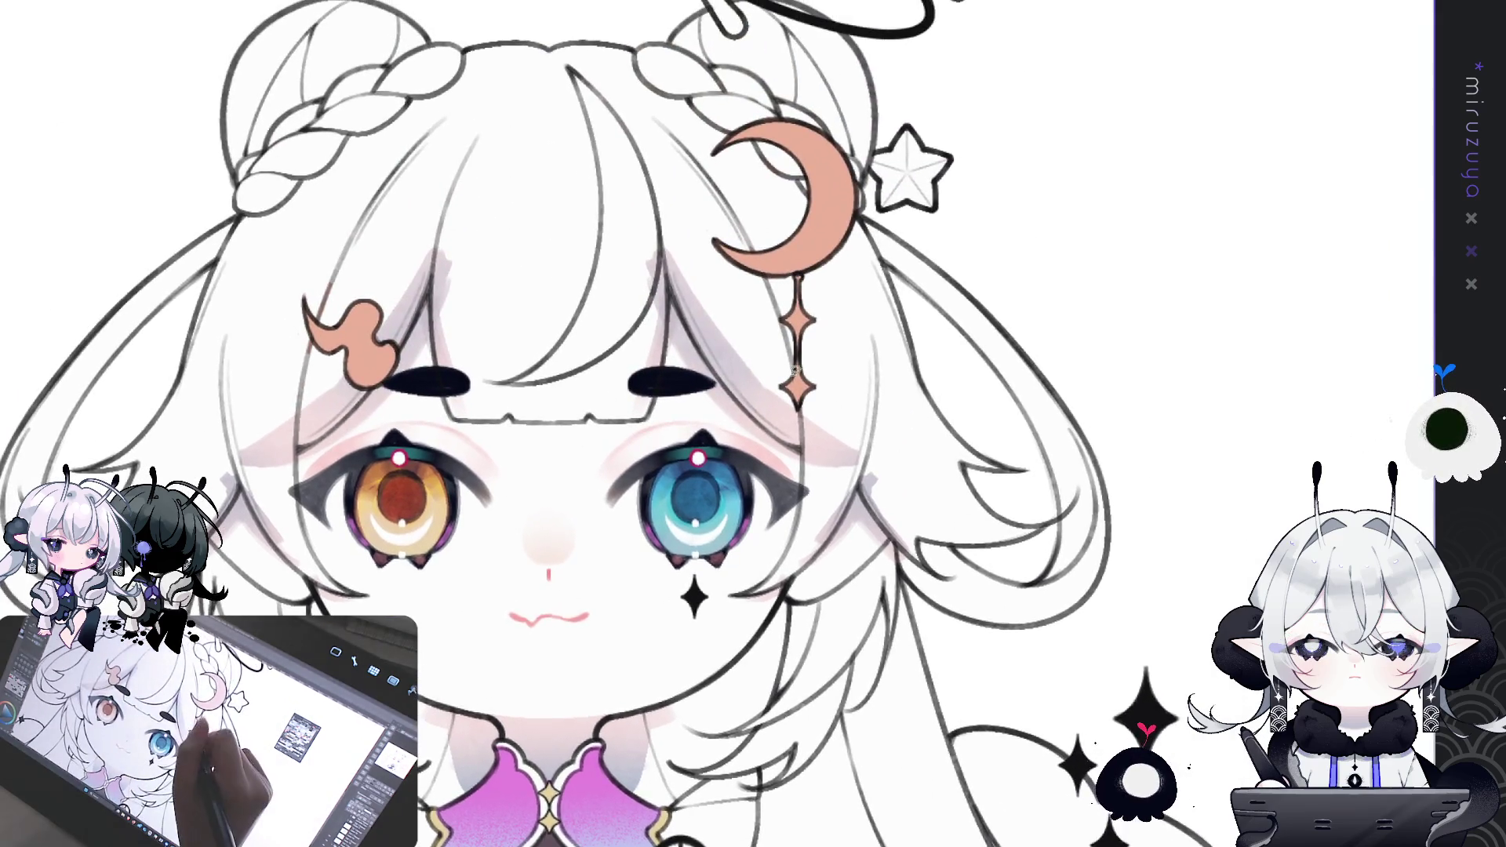
key("ctrl+0")
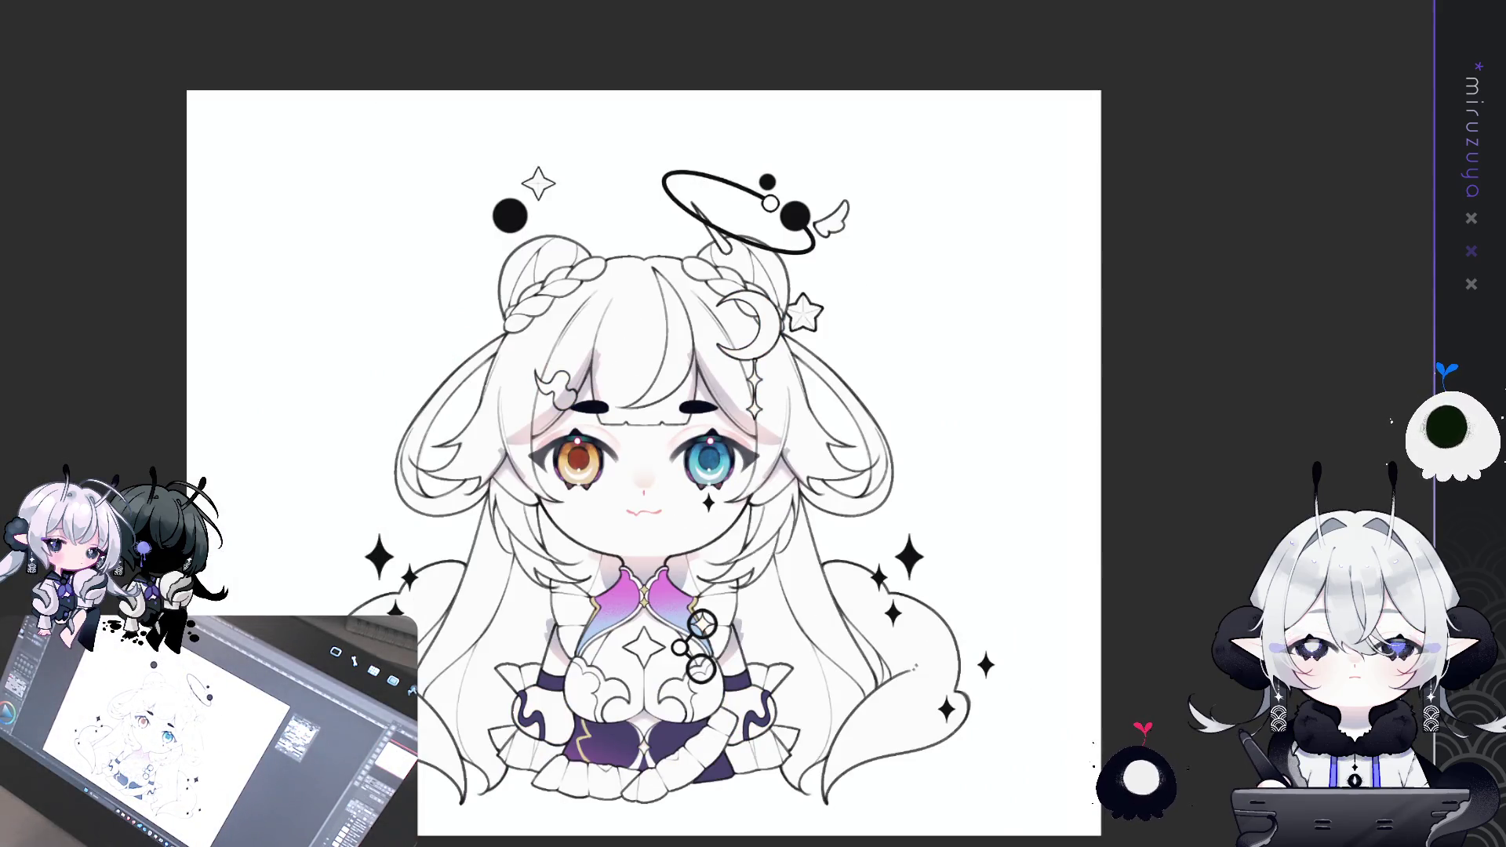
- Recolour the moon and hair clip ornaments gold through a lasso selection
left_click_drag(1476, 486, 1426, 307)
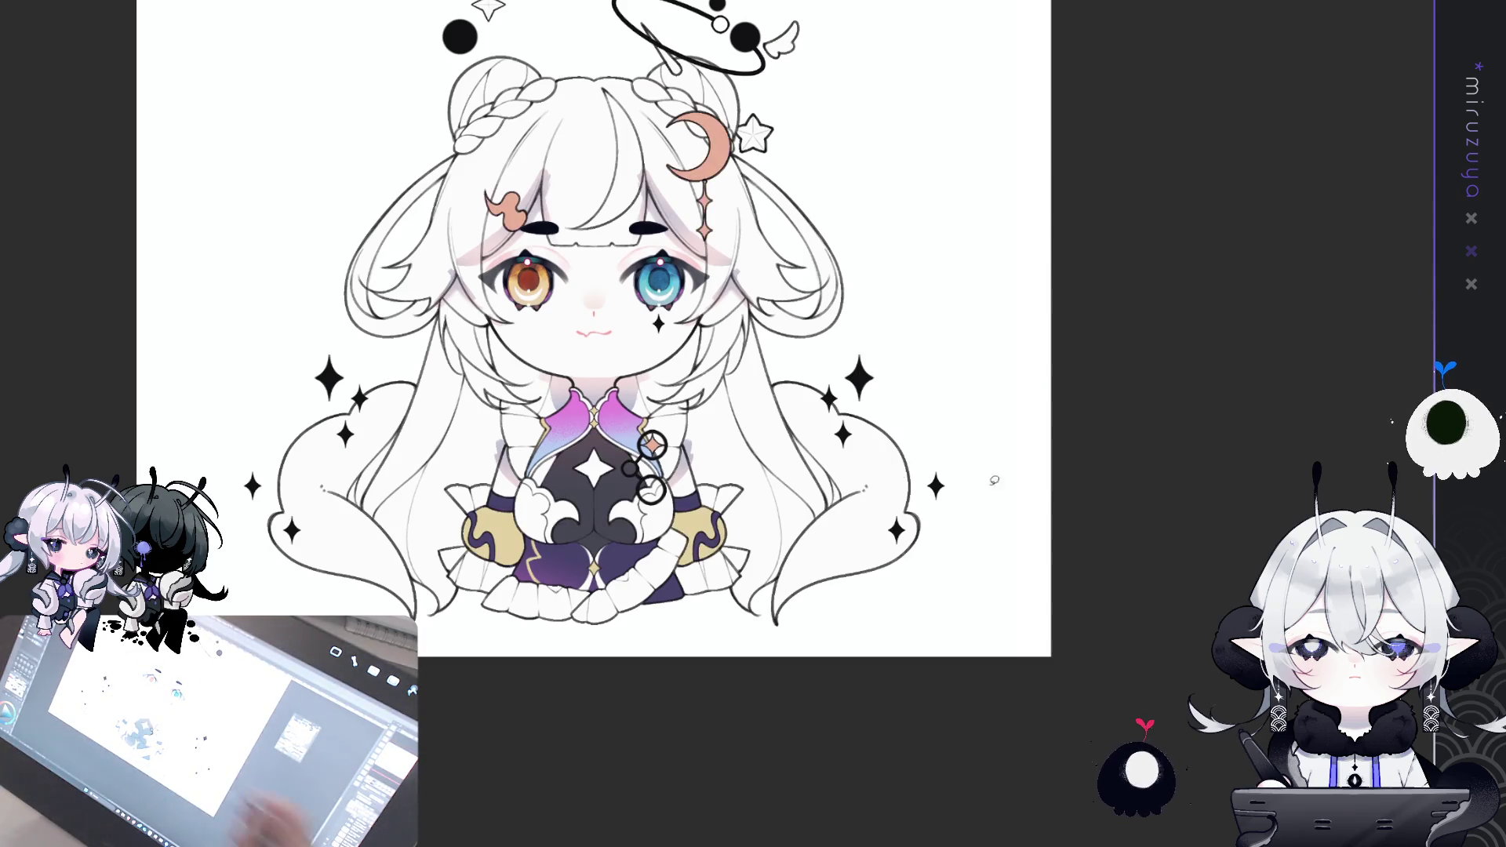
left_click(1426, 307)
left_click_drag(603, 357, 614, 514)
left_click_drag(486, 427, 749, 430)
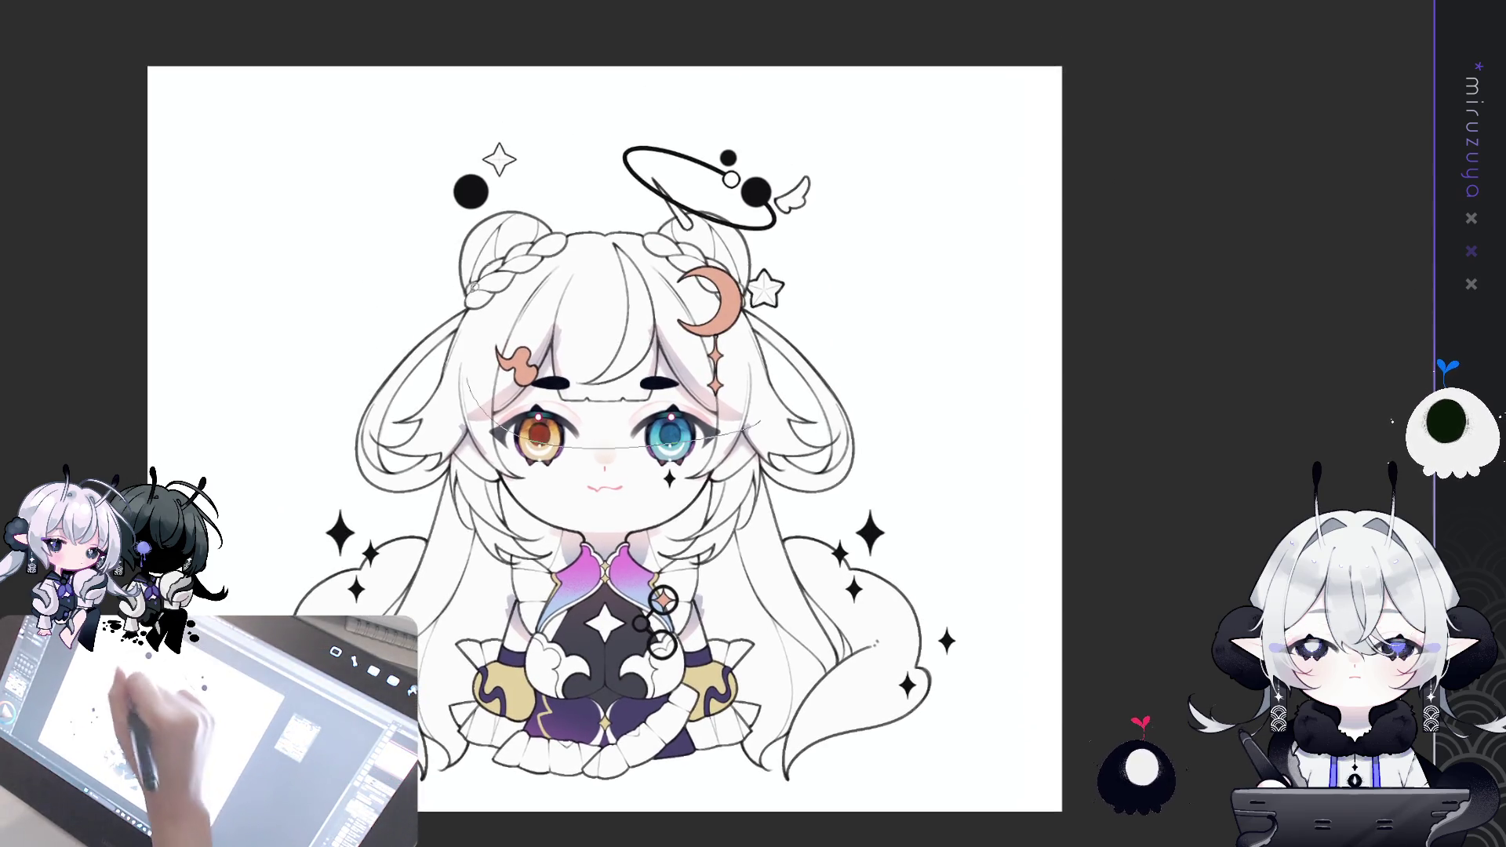
key("ctrl+d")
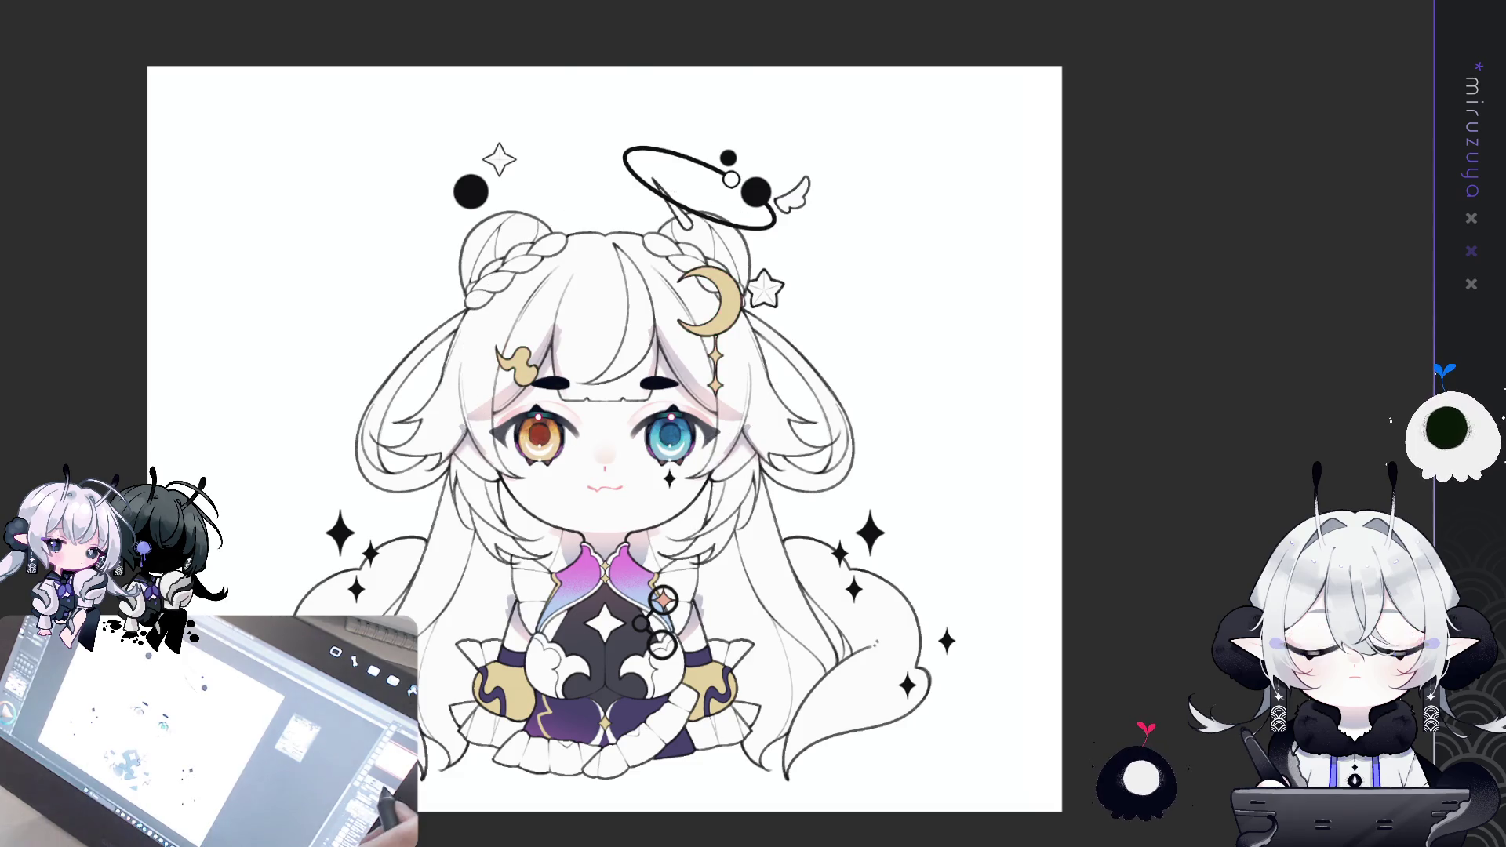
- Fill the star beside the moon and the halo's spike with gold
scroll(543, 671, "up", 5)
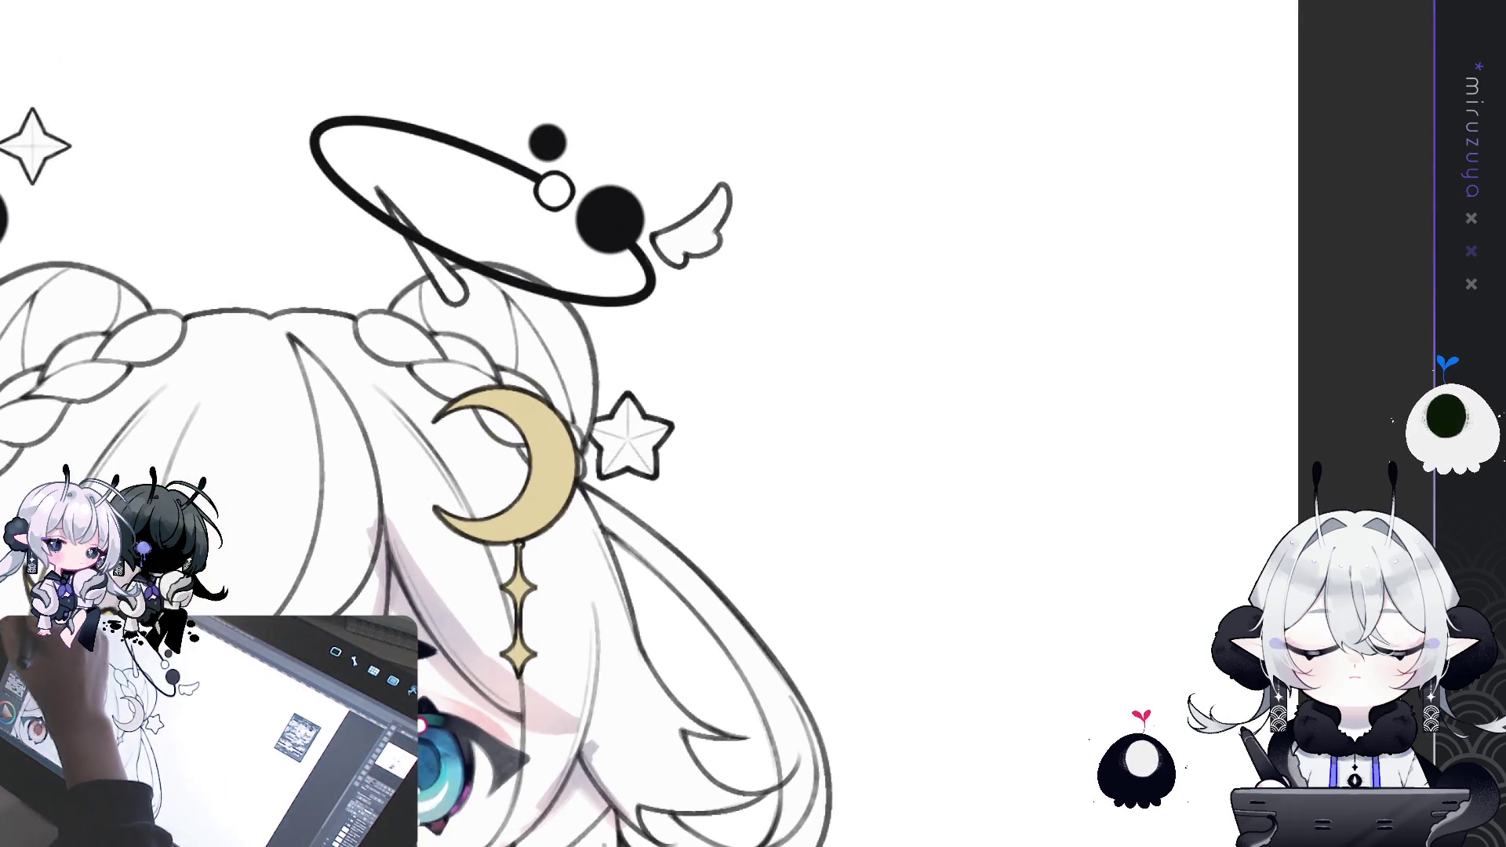
left_click_drag(638, 376, 590, 429)
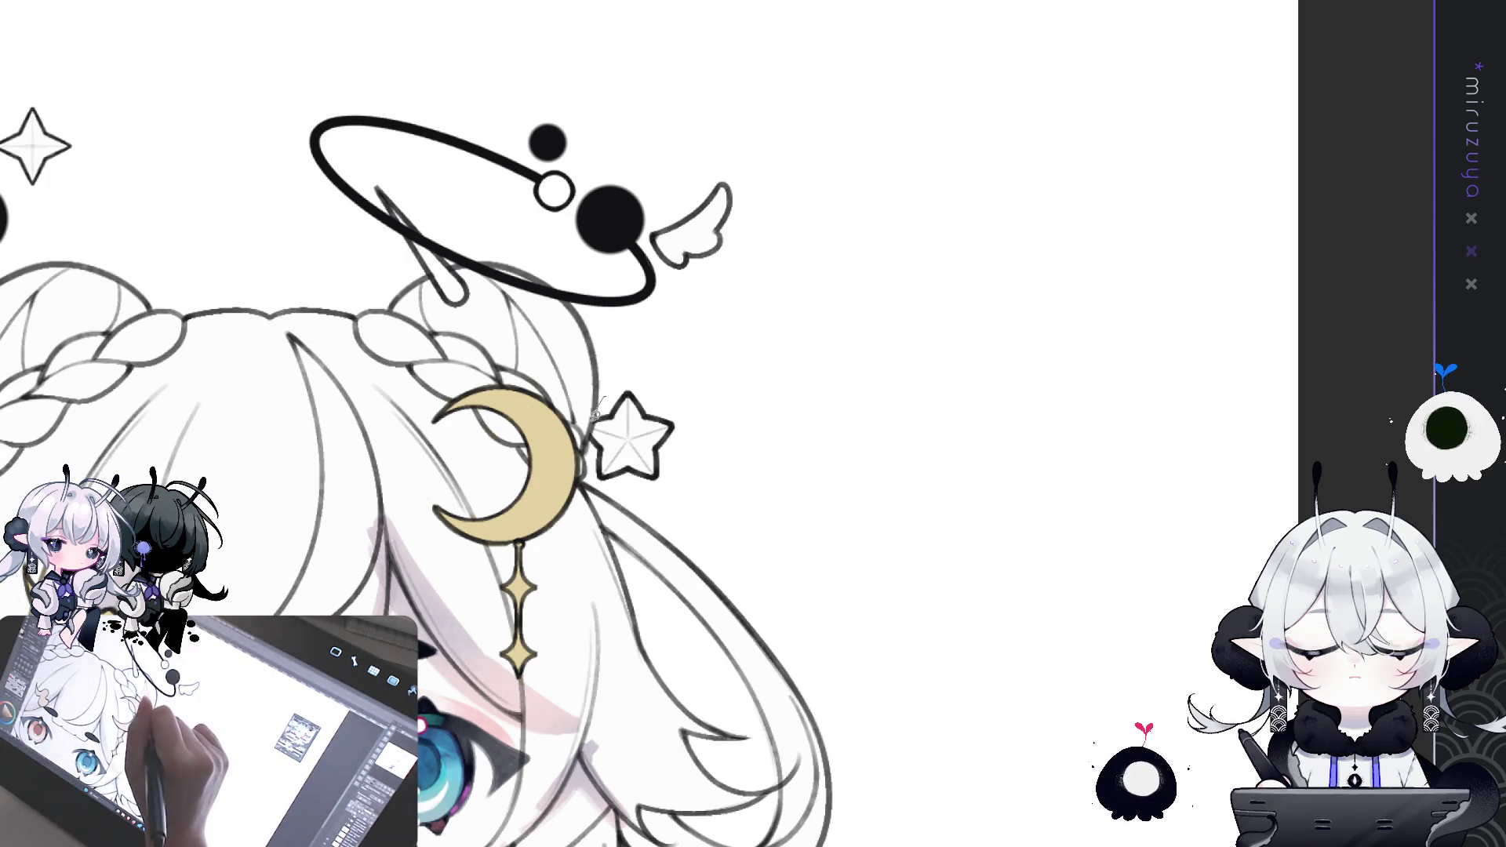
left_click(632, 439)
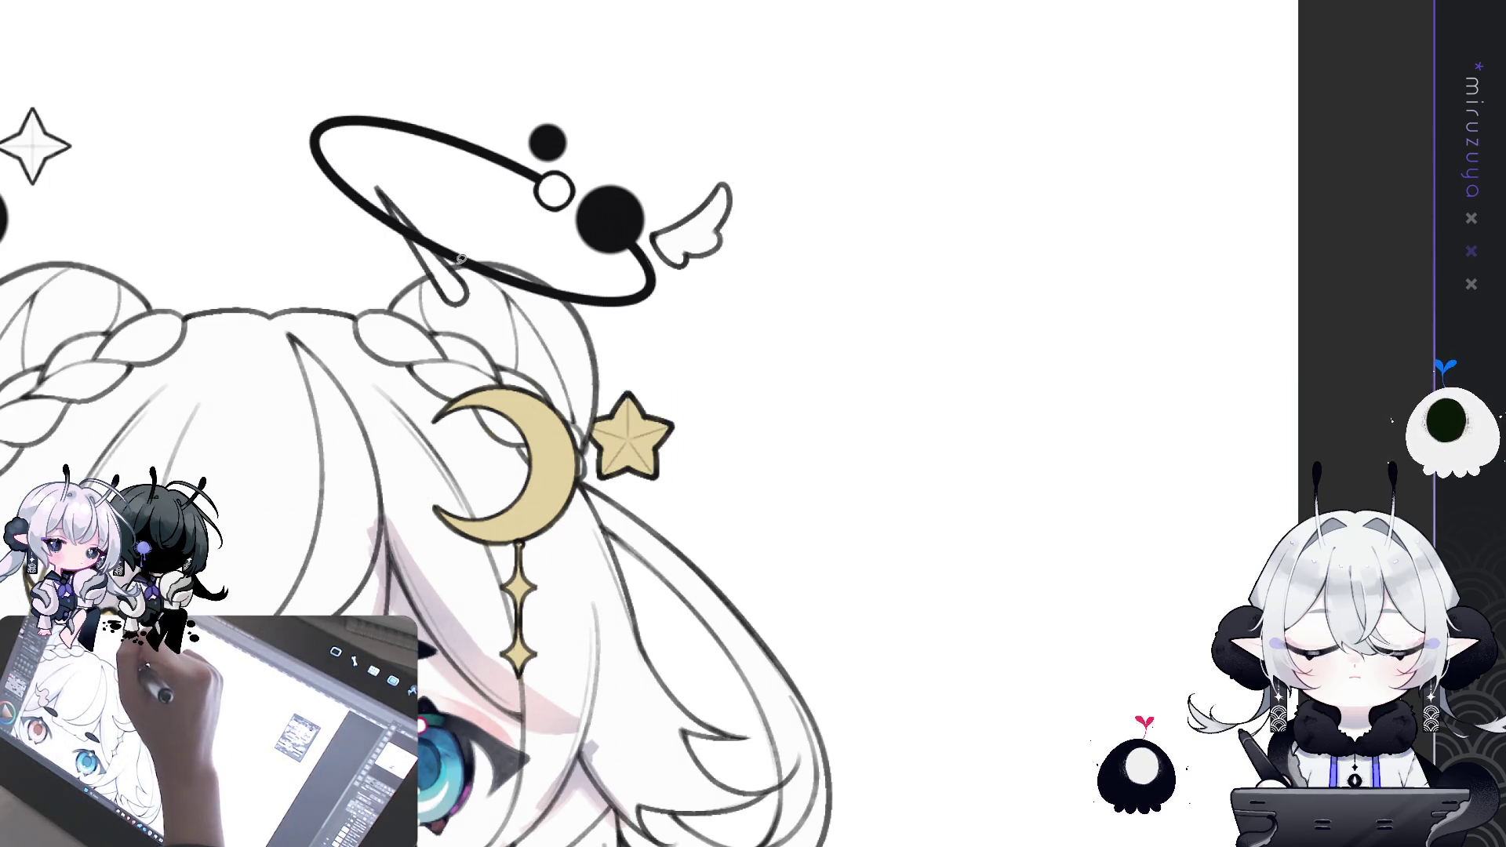
left_click(447, 287)
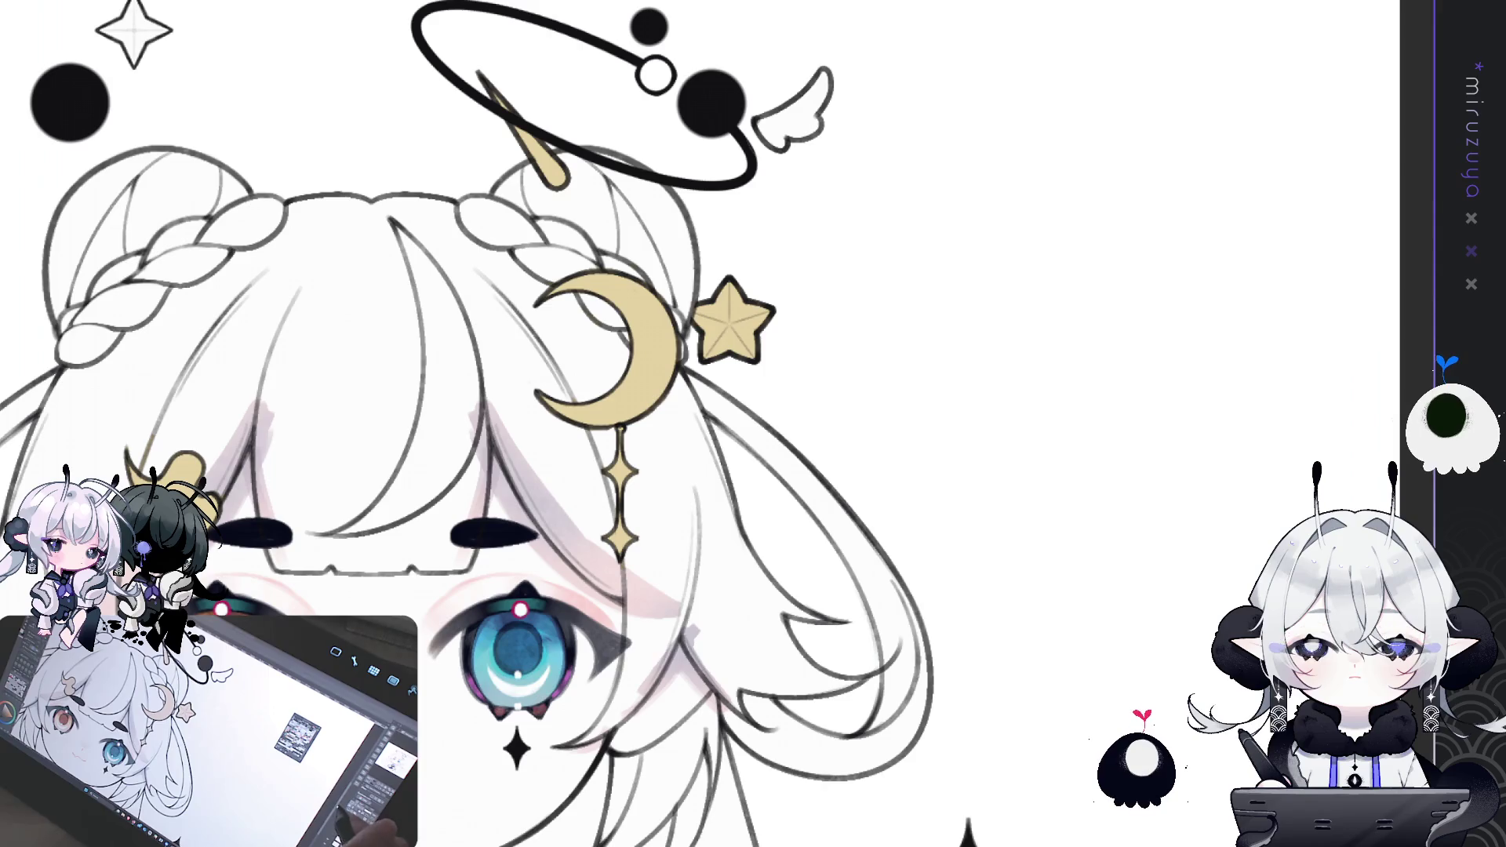
- Select the spike under the halo to give it a pale blue tip
left_click_drag(563, 198, 453, 75)
key("ctrl+z")
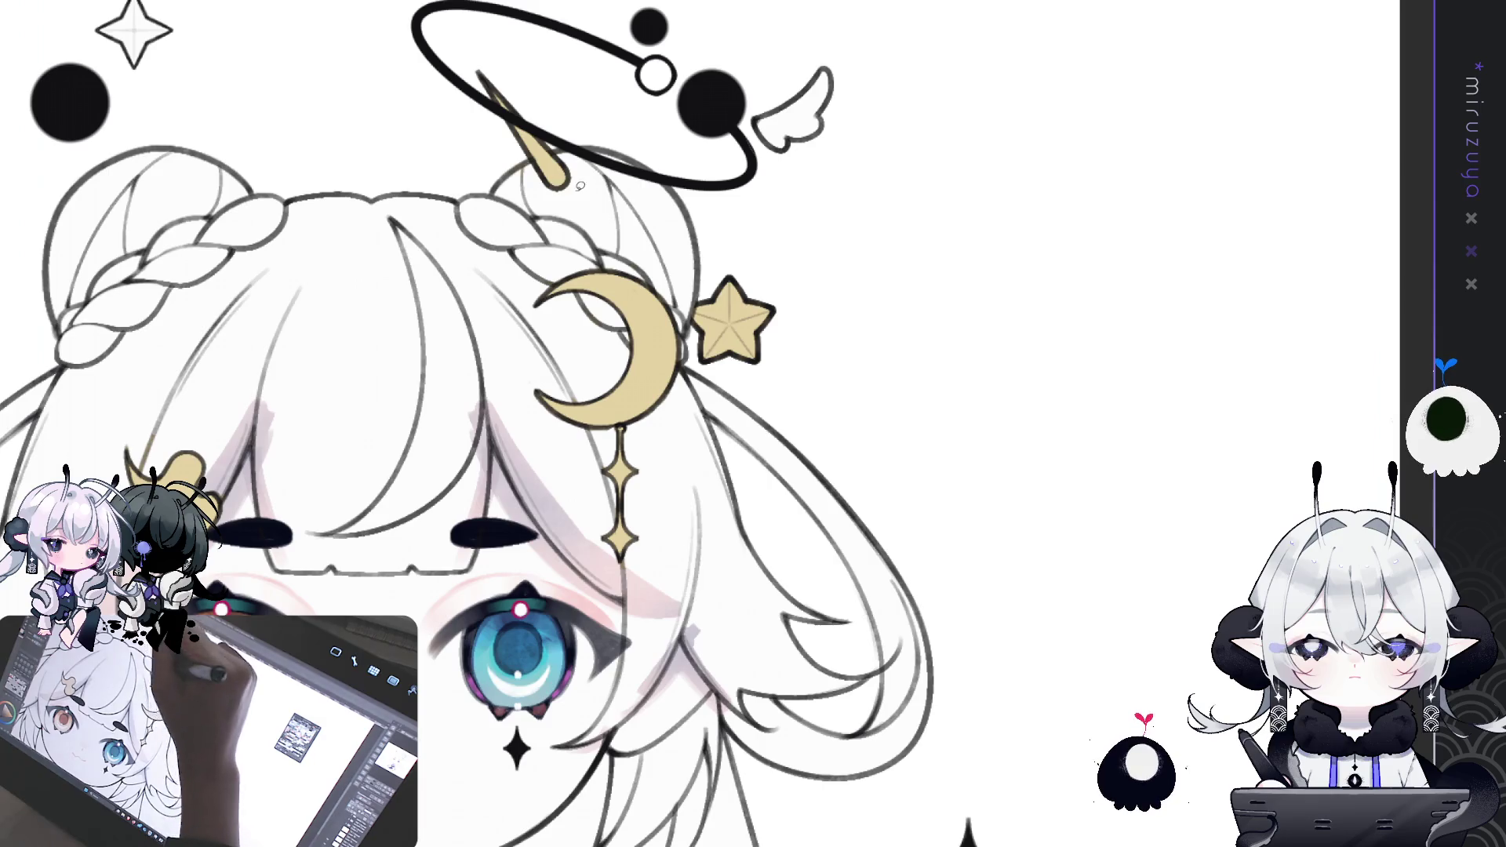
left_click_drag(470, 46, 459, 78)
left_click_drag(706, 627, 615, 290)
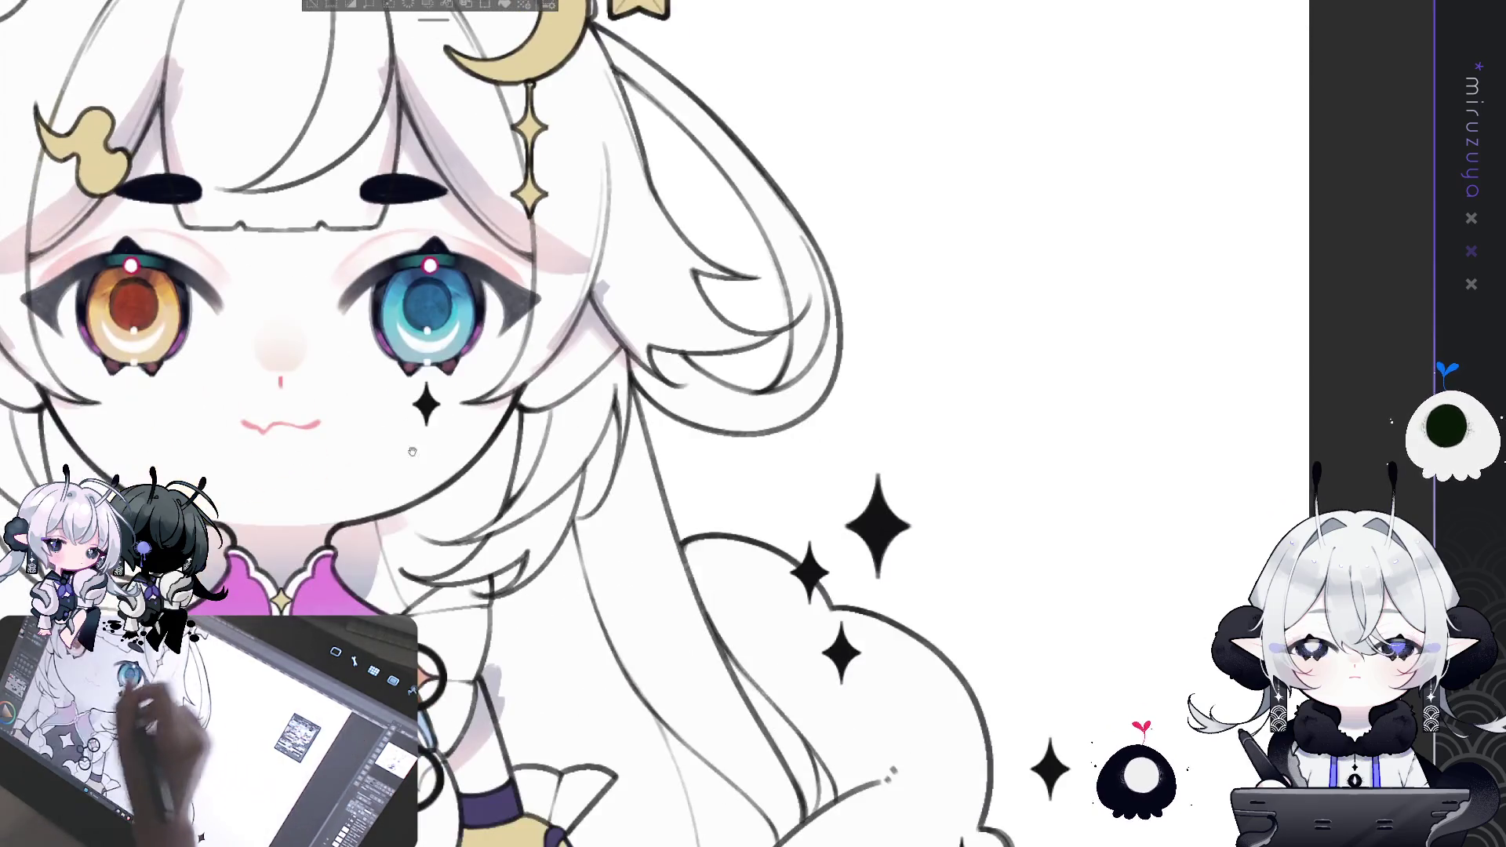
mouse_move(549, 353)
left_mouse_down()
mouse_move(619, 627)
mouse_move(619, 705)
left_mouse_up()
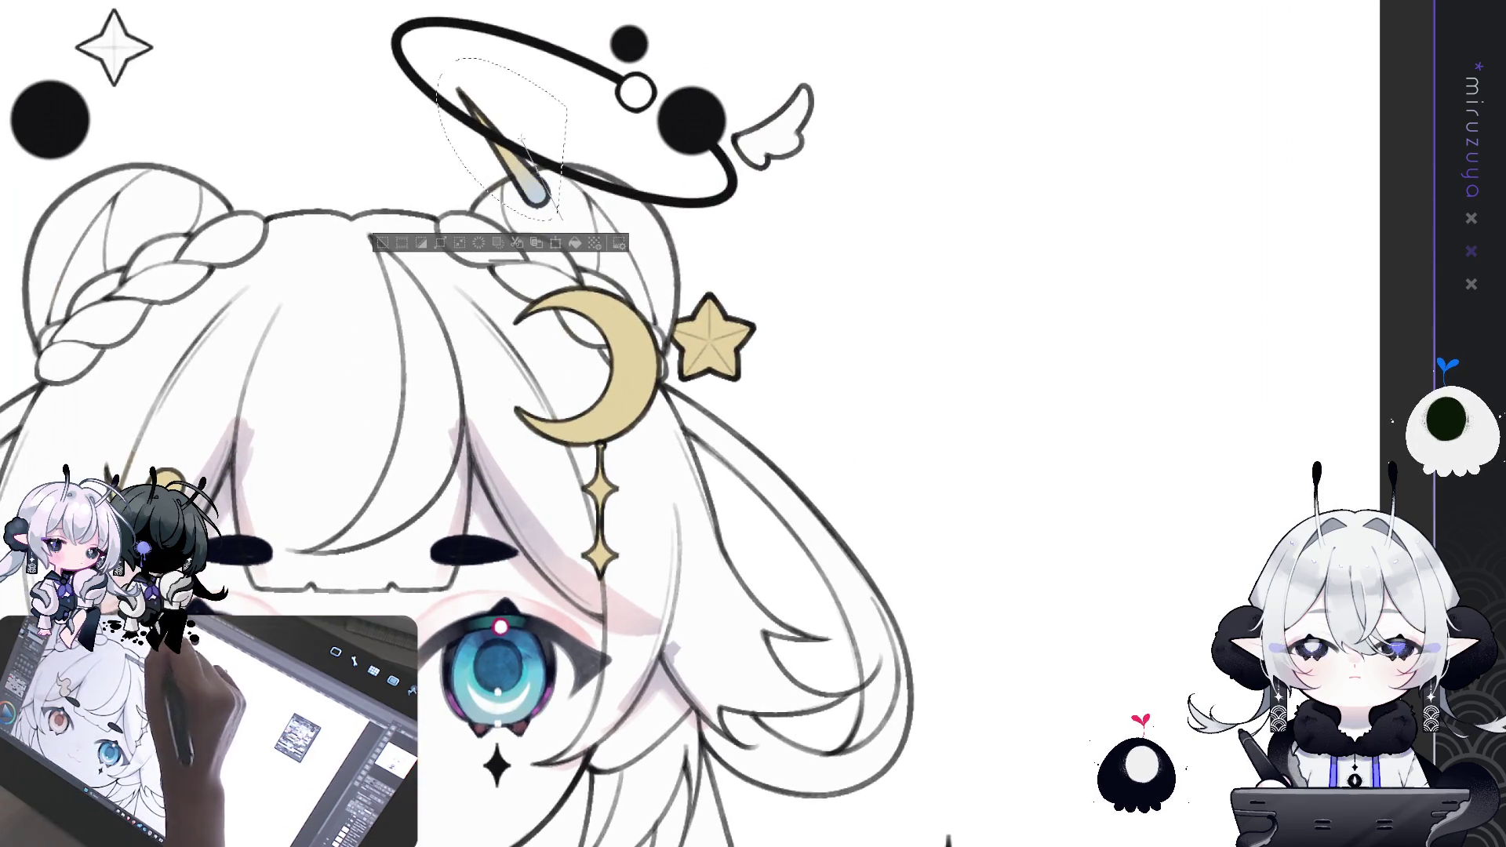
- Select the star beside the moon and fill it light blue
mouse_move(772, 225)
left_mouse_down()
mouse_move(651, 345)
mouse_move(777, 408)
mouse_move(666, 322)
mouse_move(706, 419)
mouse_move(815, 361)
left_mouse_up()
left_click(813, 451)
left_click_drag(694, 411, 576, 216)
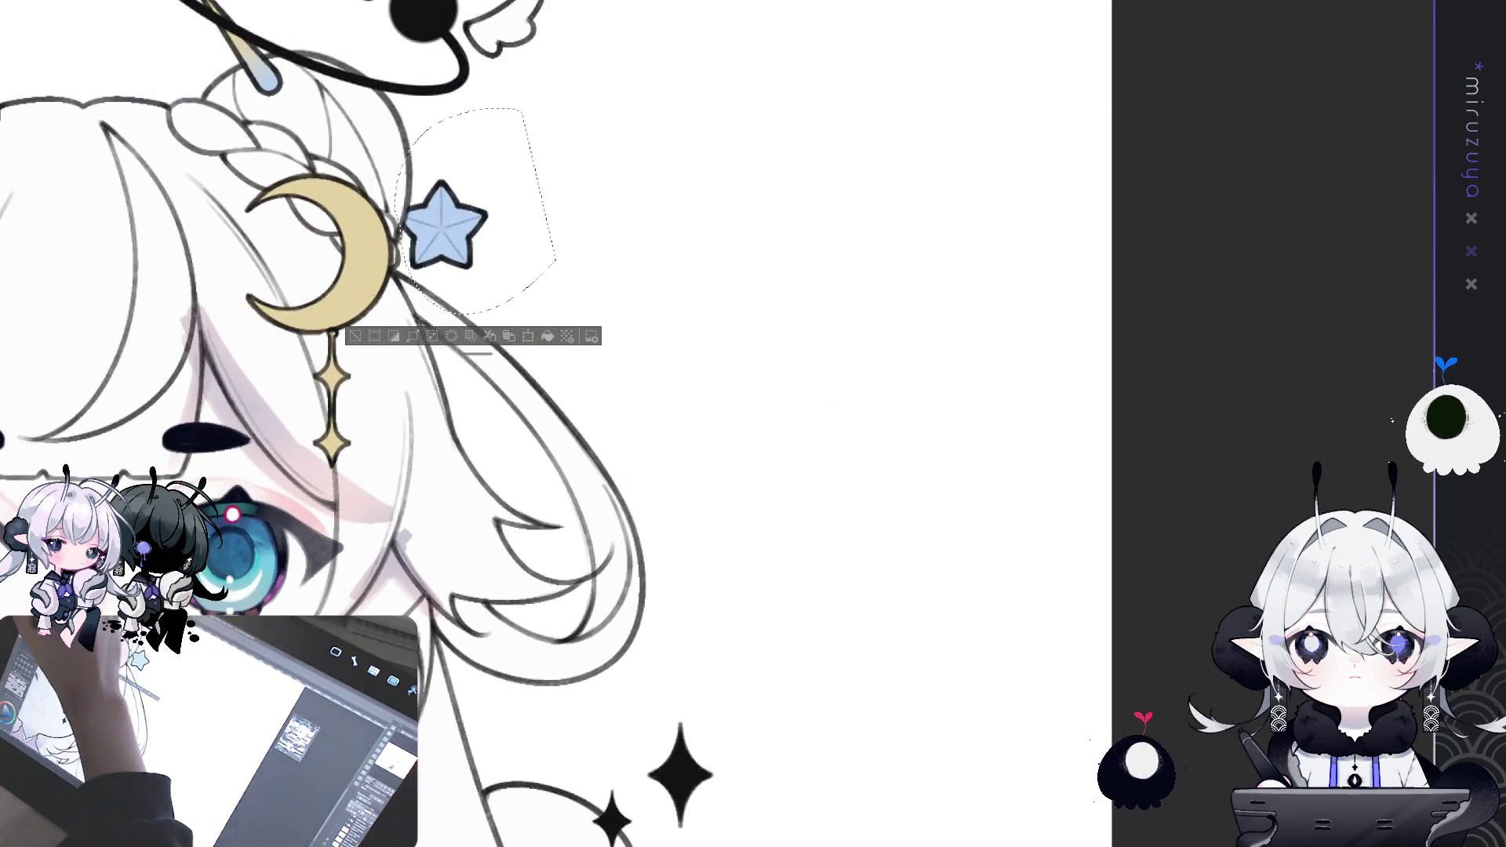
- Lay a periwinkle-to-violet blue gradient across the star, redoing it until right
left_click_drag(513, 287, 440, 196)
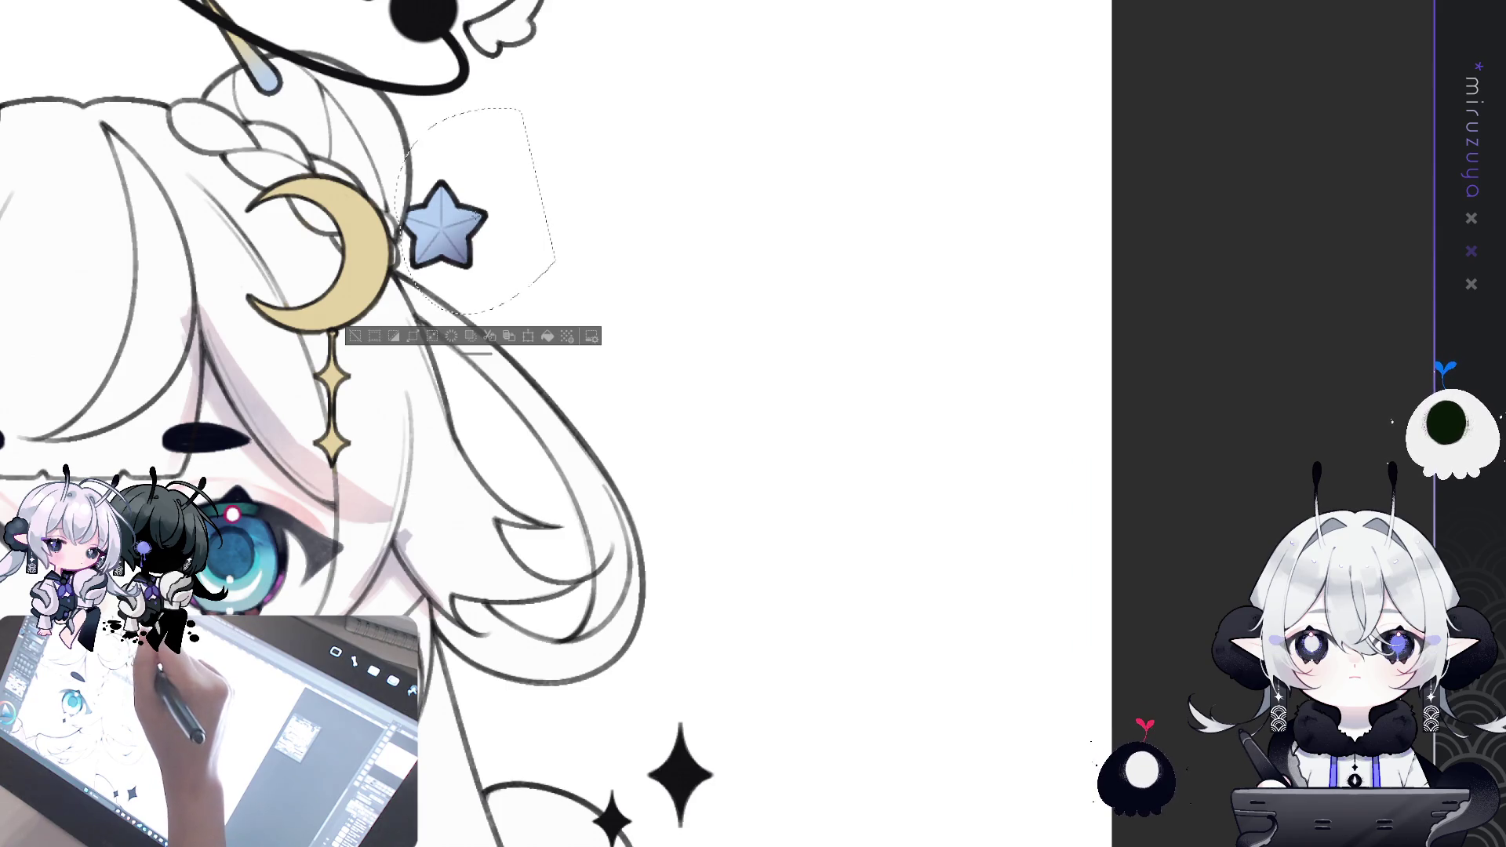
key("ctrl+z")
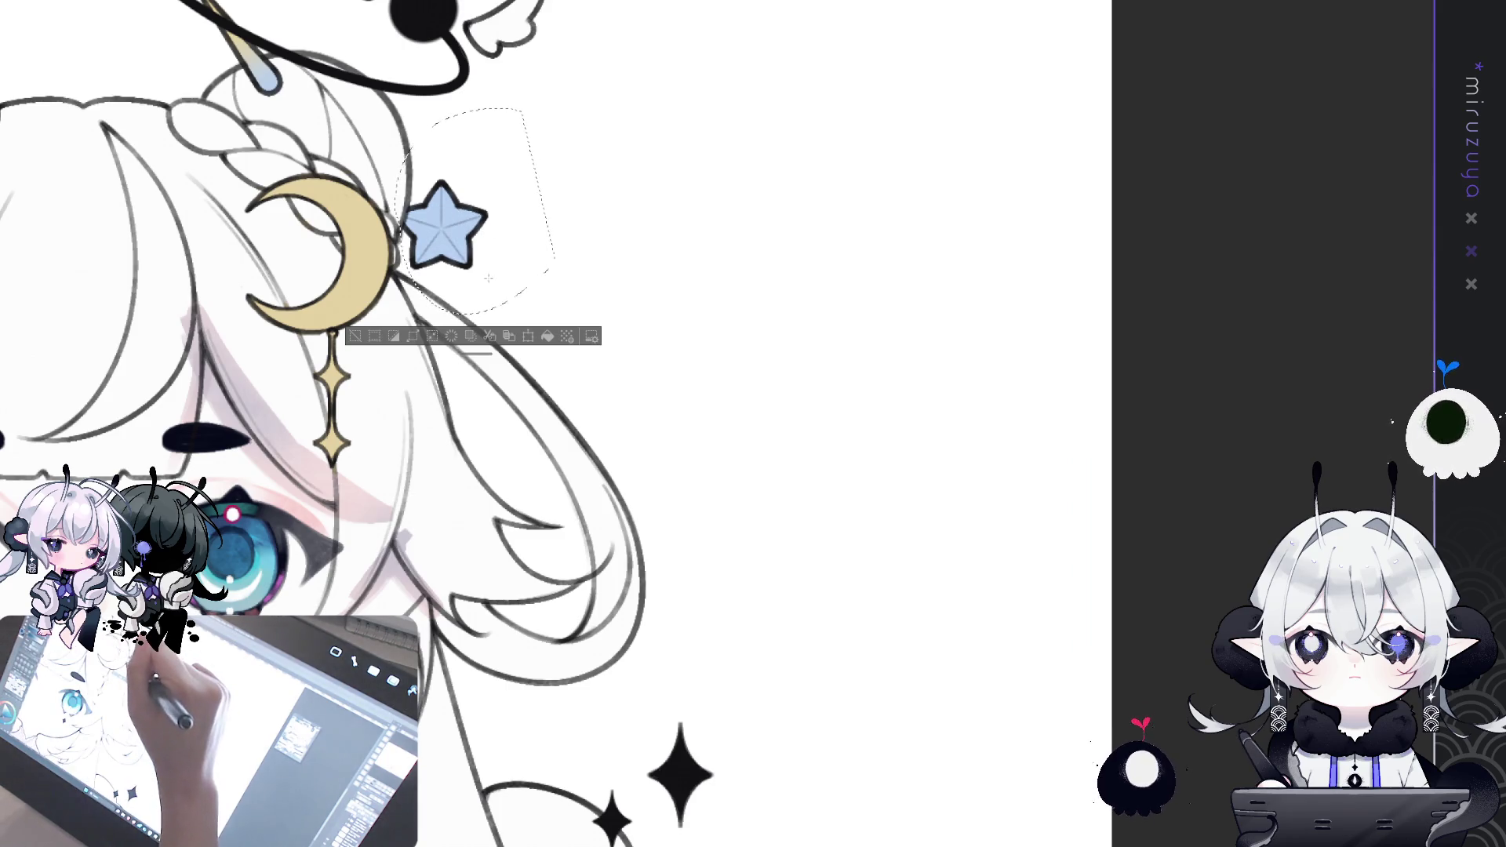
left_click_drag(457, 210, 455, 207)
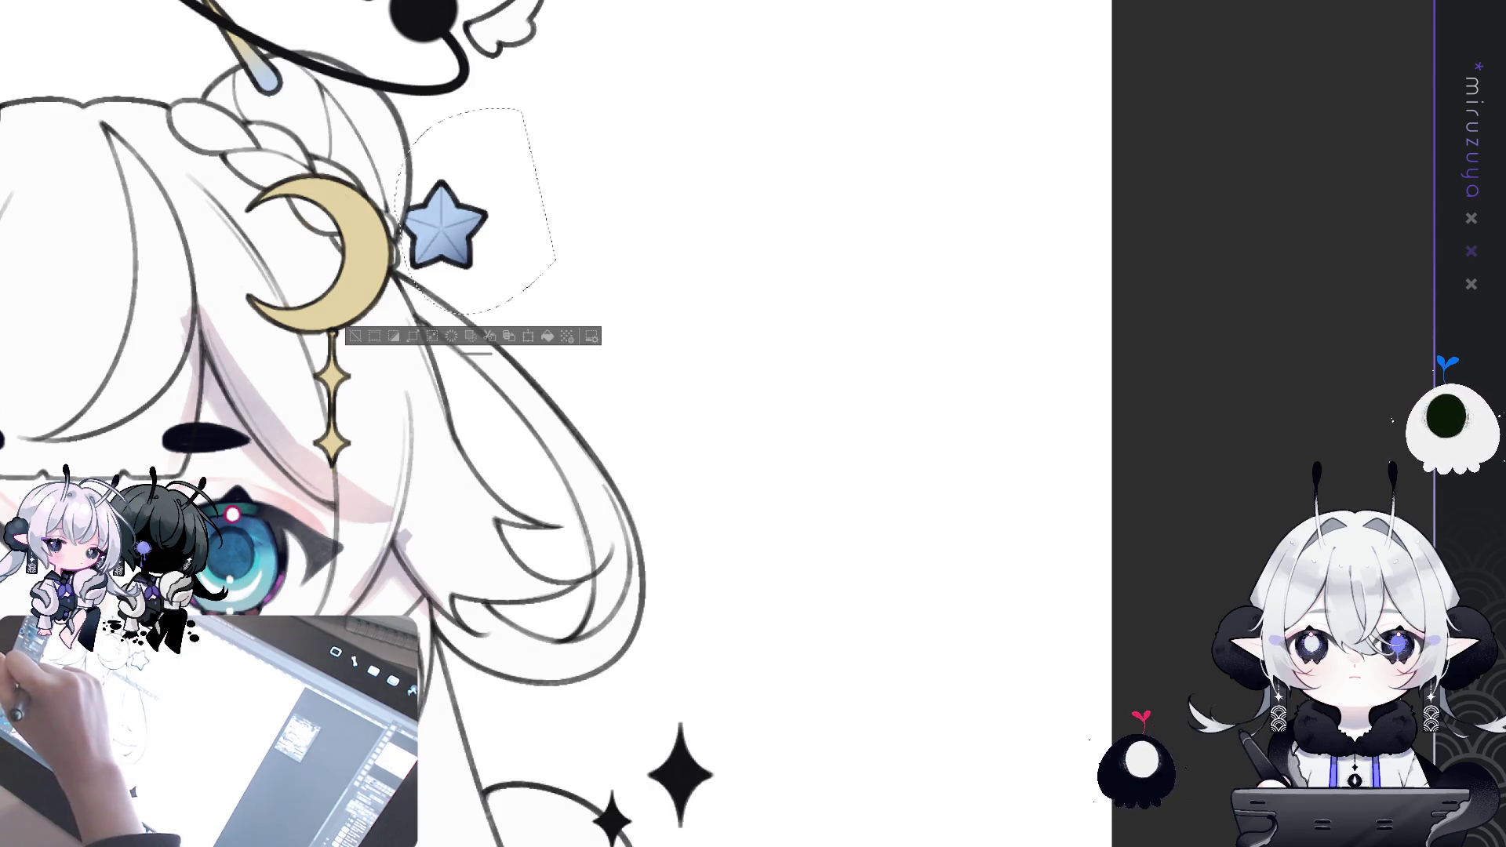
left_click_drag(445, 208, 509, 292)
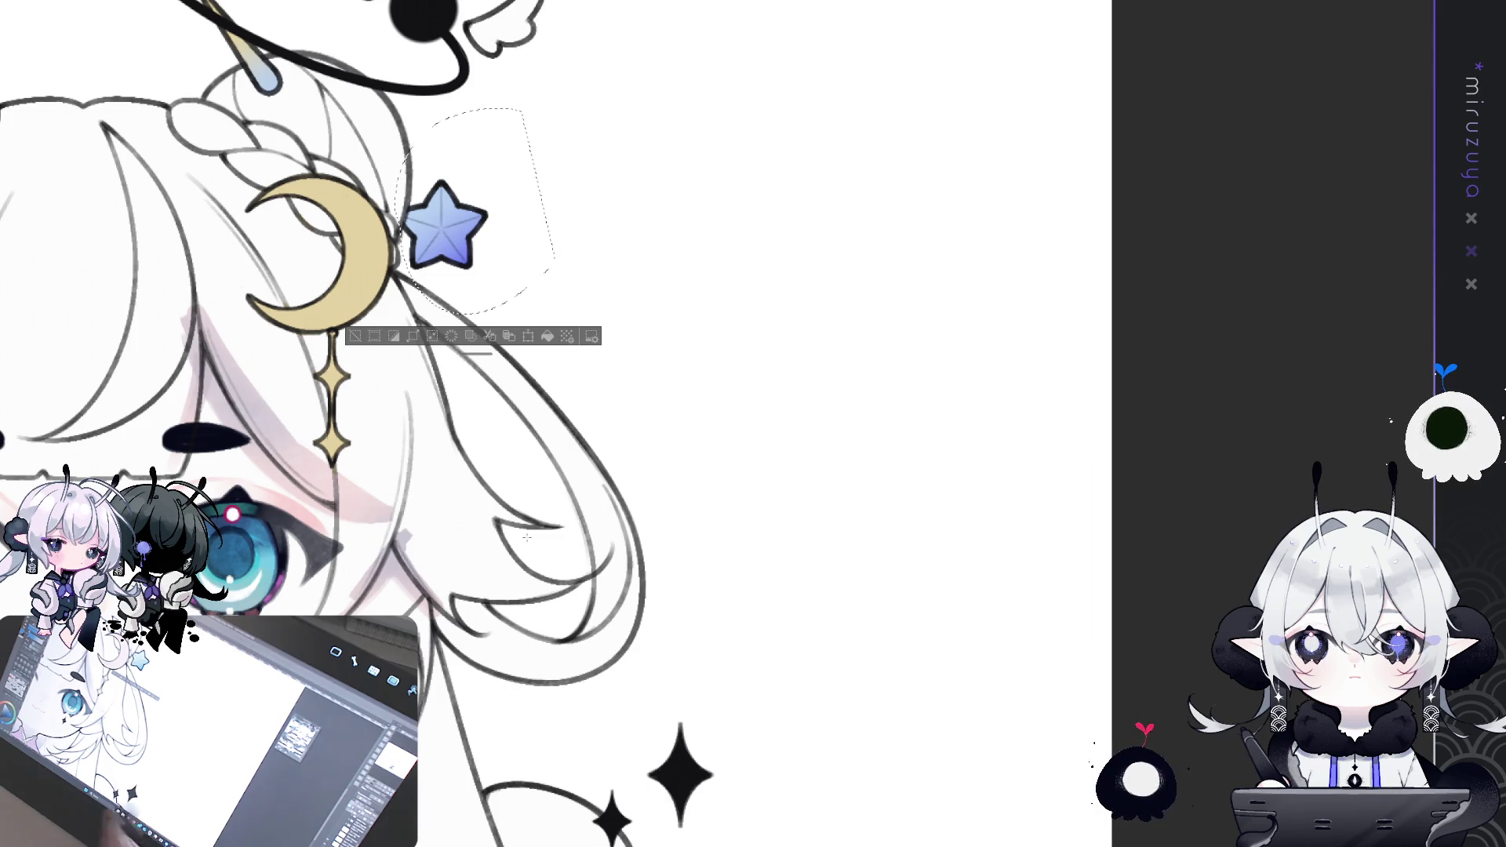
left_click_drag(286, 155, 845, 368)
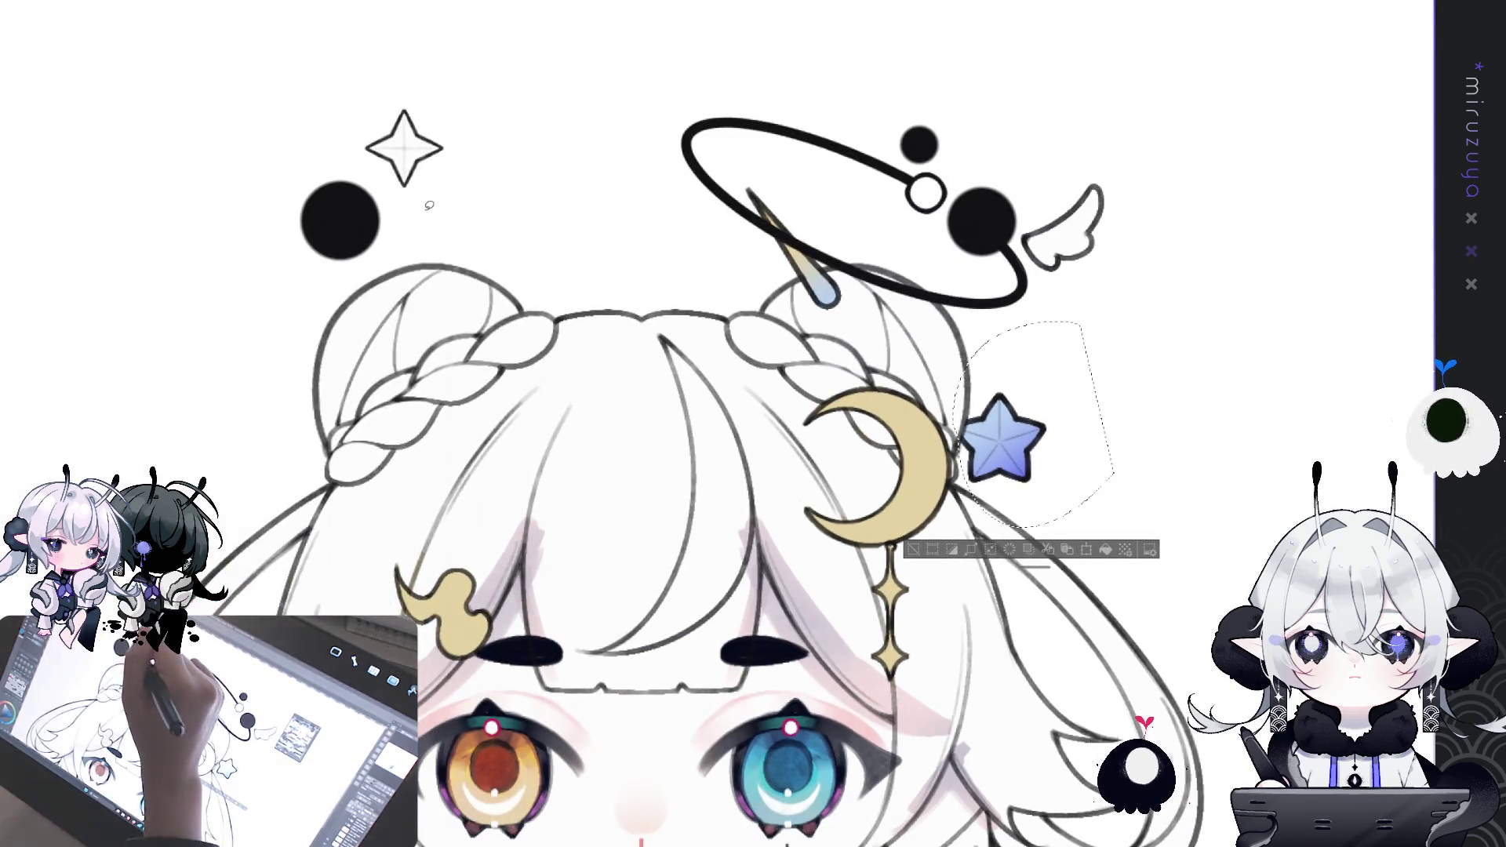
- Lasso the four-point sparkle at the head's top left, fill it gold, and deselect
left_click_drag(517, 153, 424, 208)
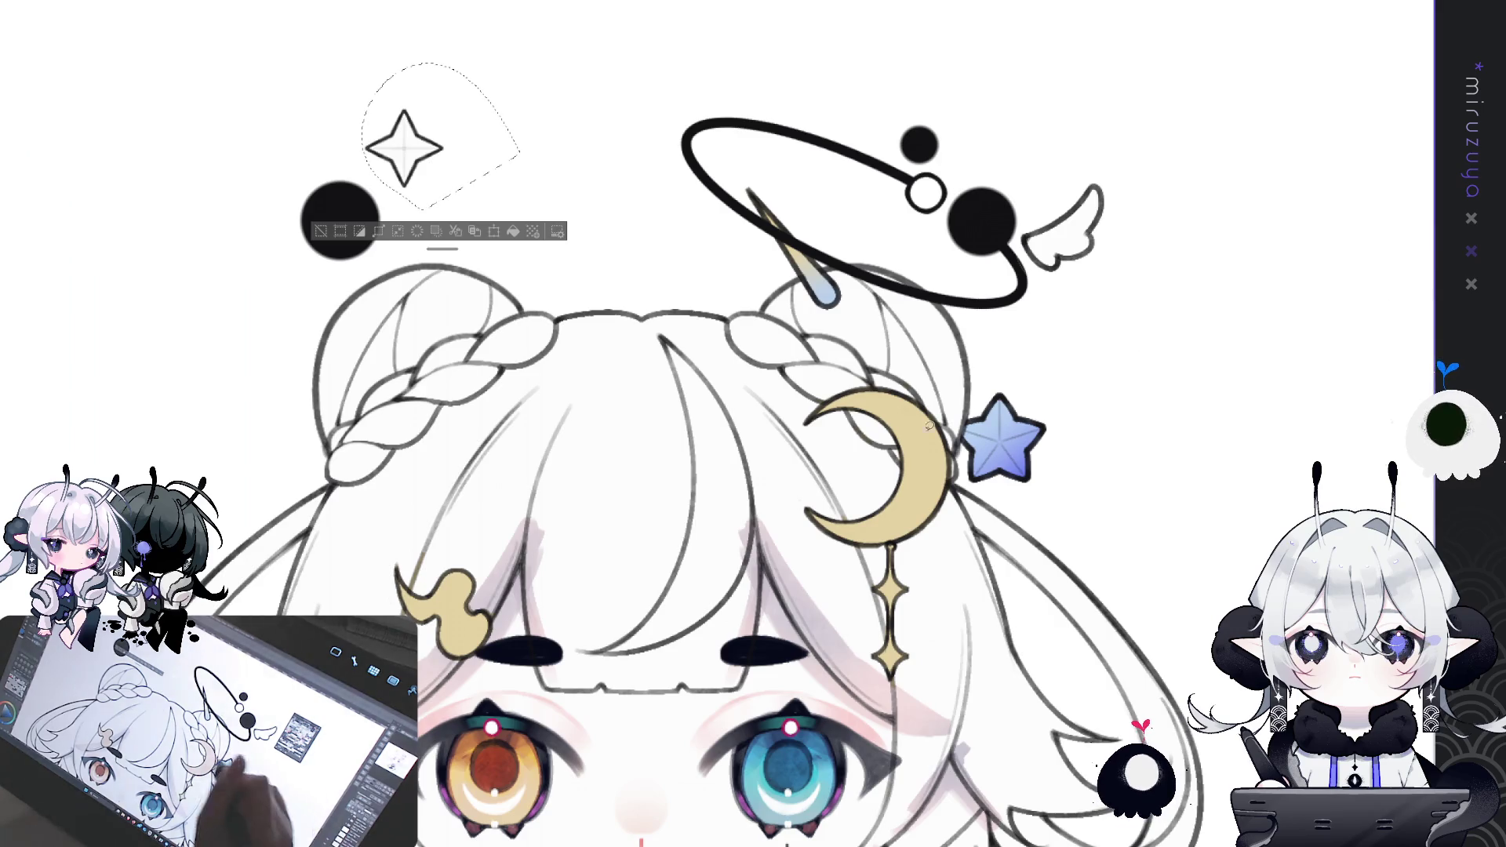
key("alt+Delete")
key("ctrl+d")
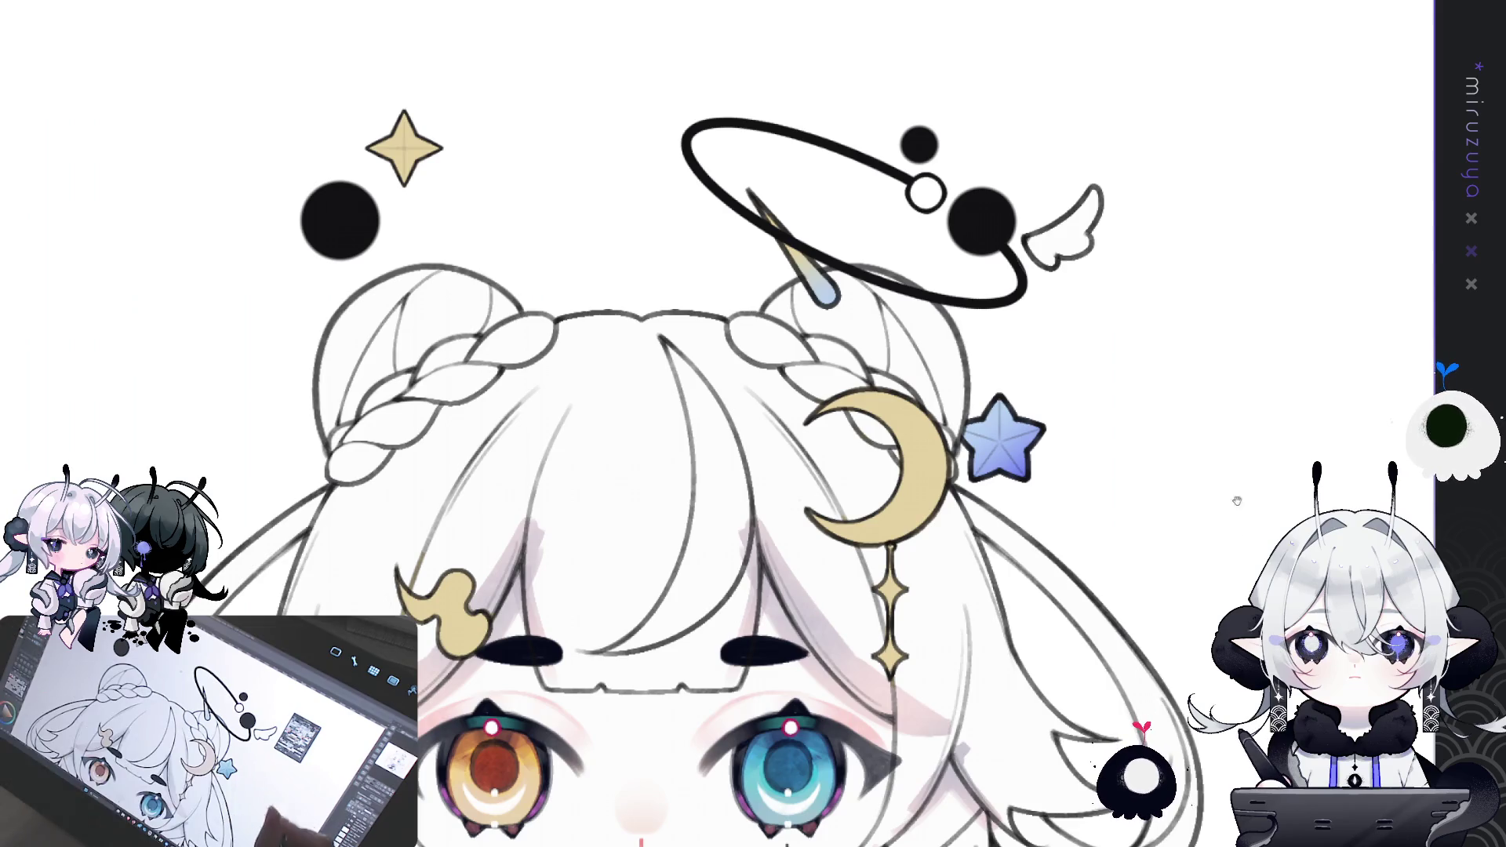
scroll(960, 300, "down", 10)
left_click_drag(960, 301, 960, 352)
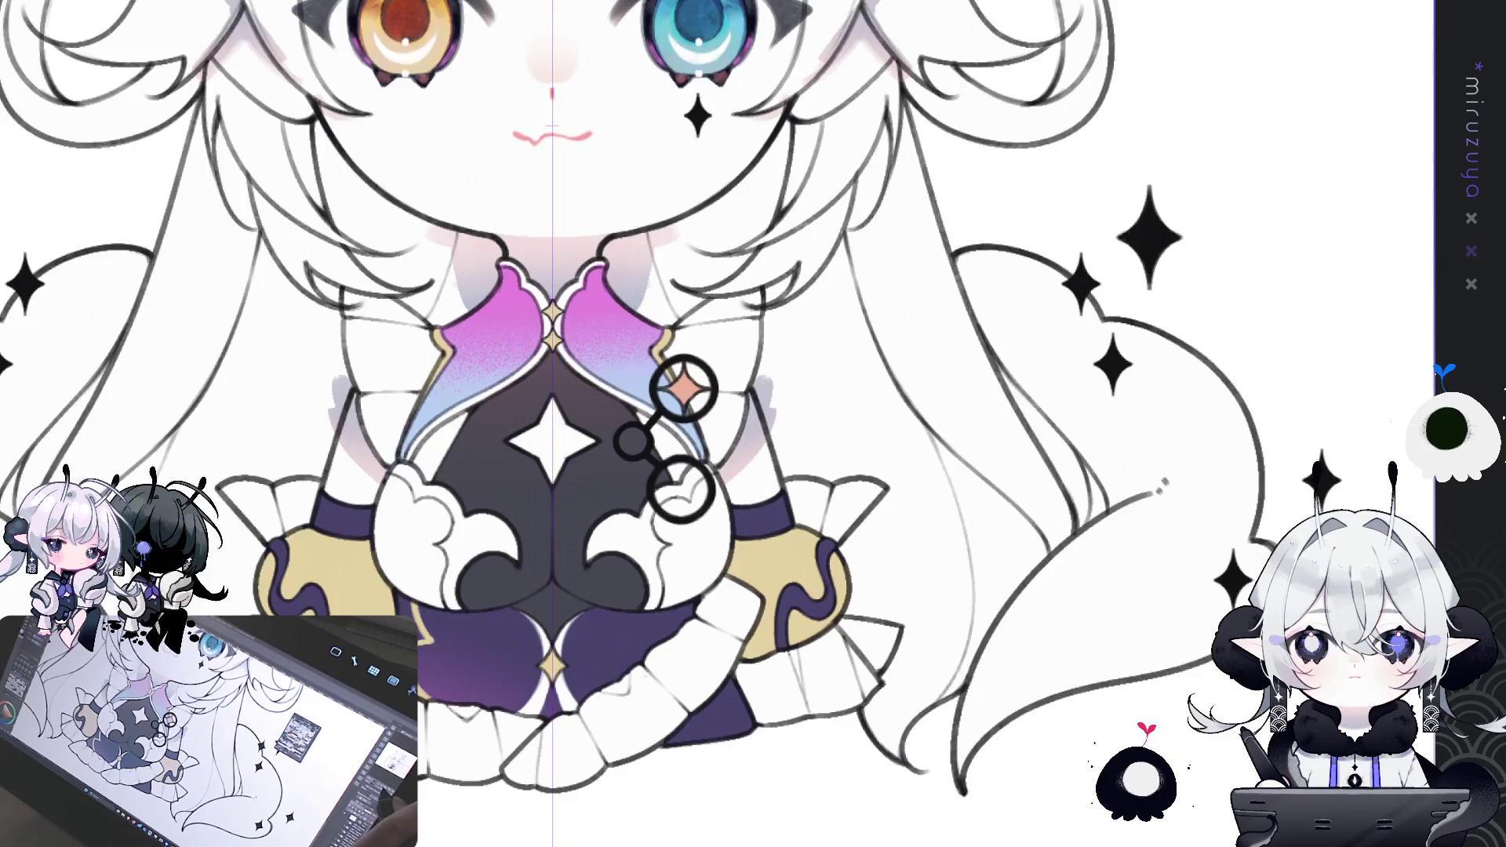
- Frame the collar closely and draw a mirrored curl at the top of the collar lobes
scroll(766, 560, "up", 2)
left_click_drag(766, 560, 825, 544)
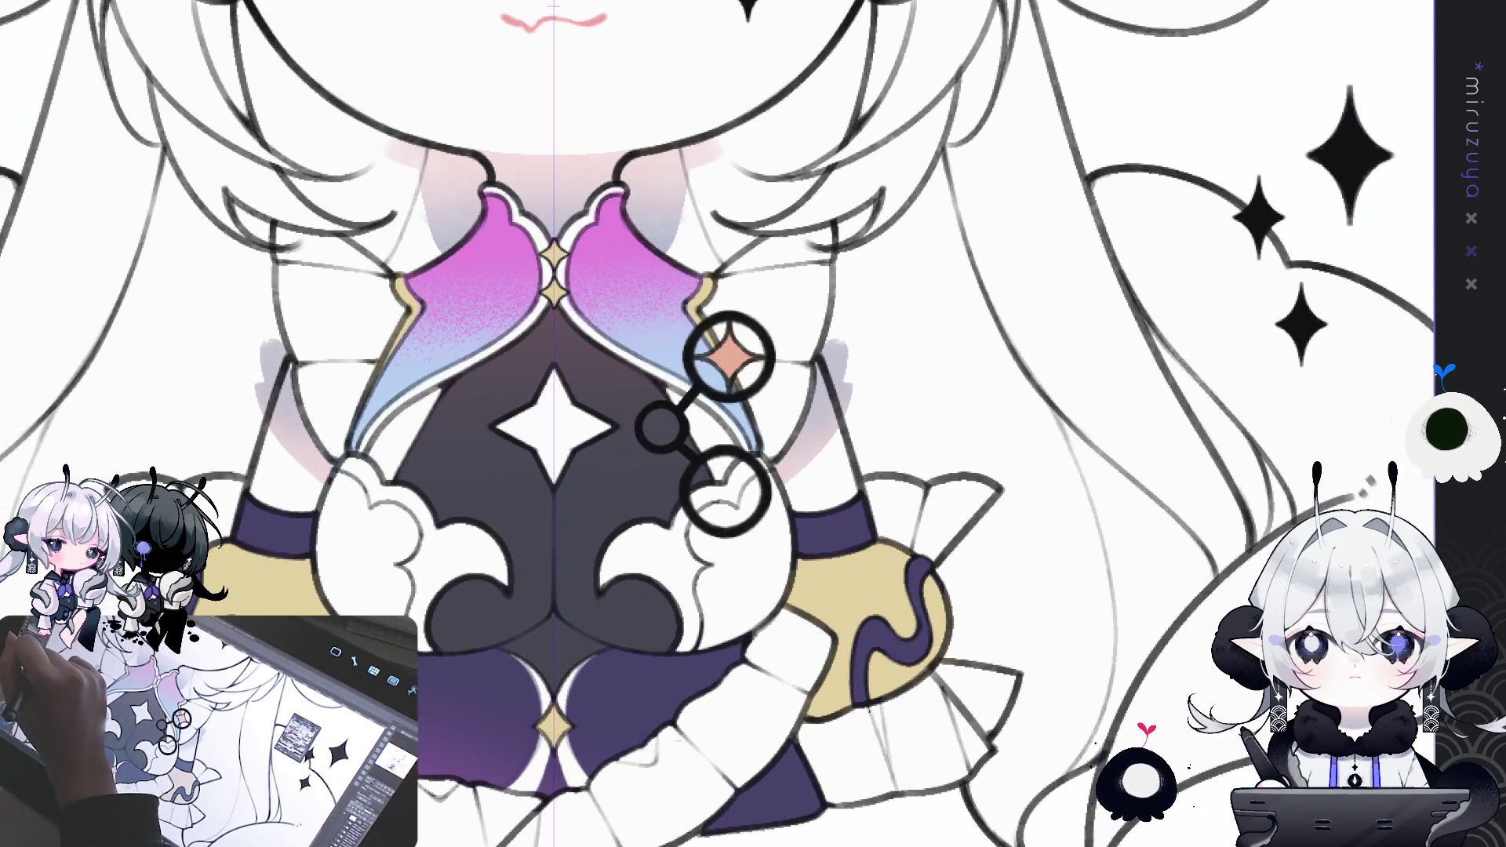
left_click_drag(667, 325, 677, 330)
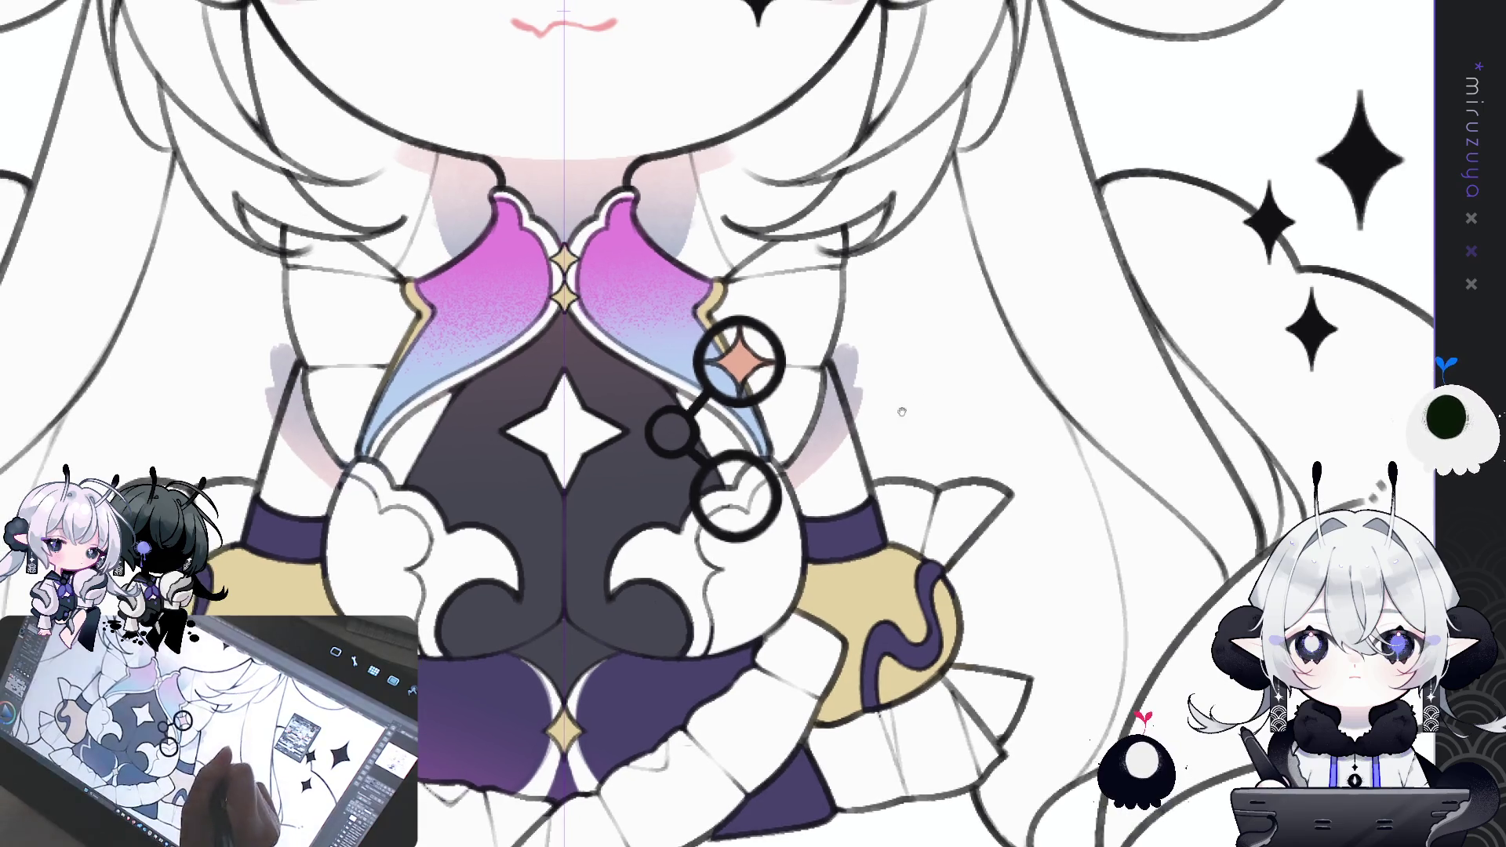
mouse_move(634, 237)
left_mouse_down()
mouse_move(625, 257)
mouse_move(610, 248)
left_mouse_up()
key("ctrl+z")
left_click_drag(625, 229, 610, 240)
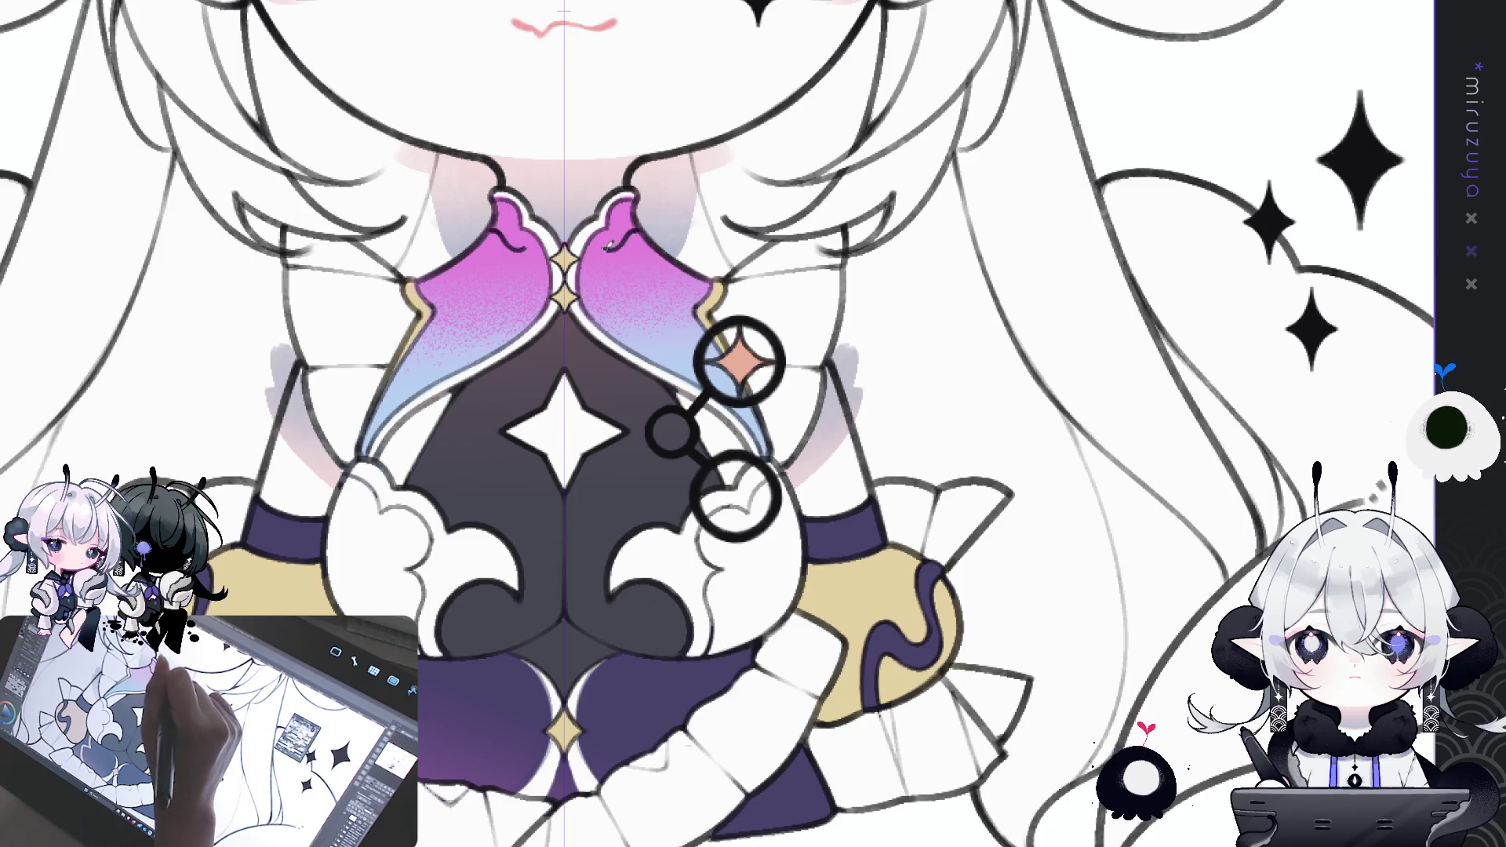
- Draw the longer curves and short curls down the lobes, then fill the clouds dark purple
mouse_move(609, 244)
left_mouse_down()
mouse_move(592, 293)
mouse_move(619, 327)
mouse_move(682, 353)
left_mouse_up()
key("ctrl+z")
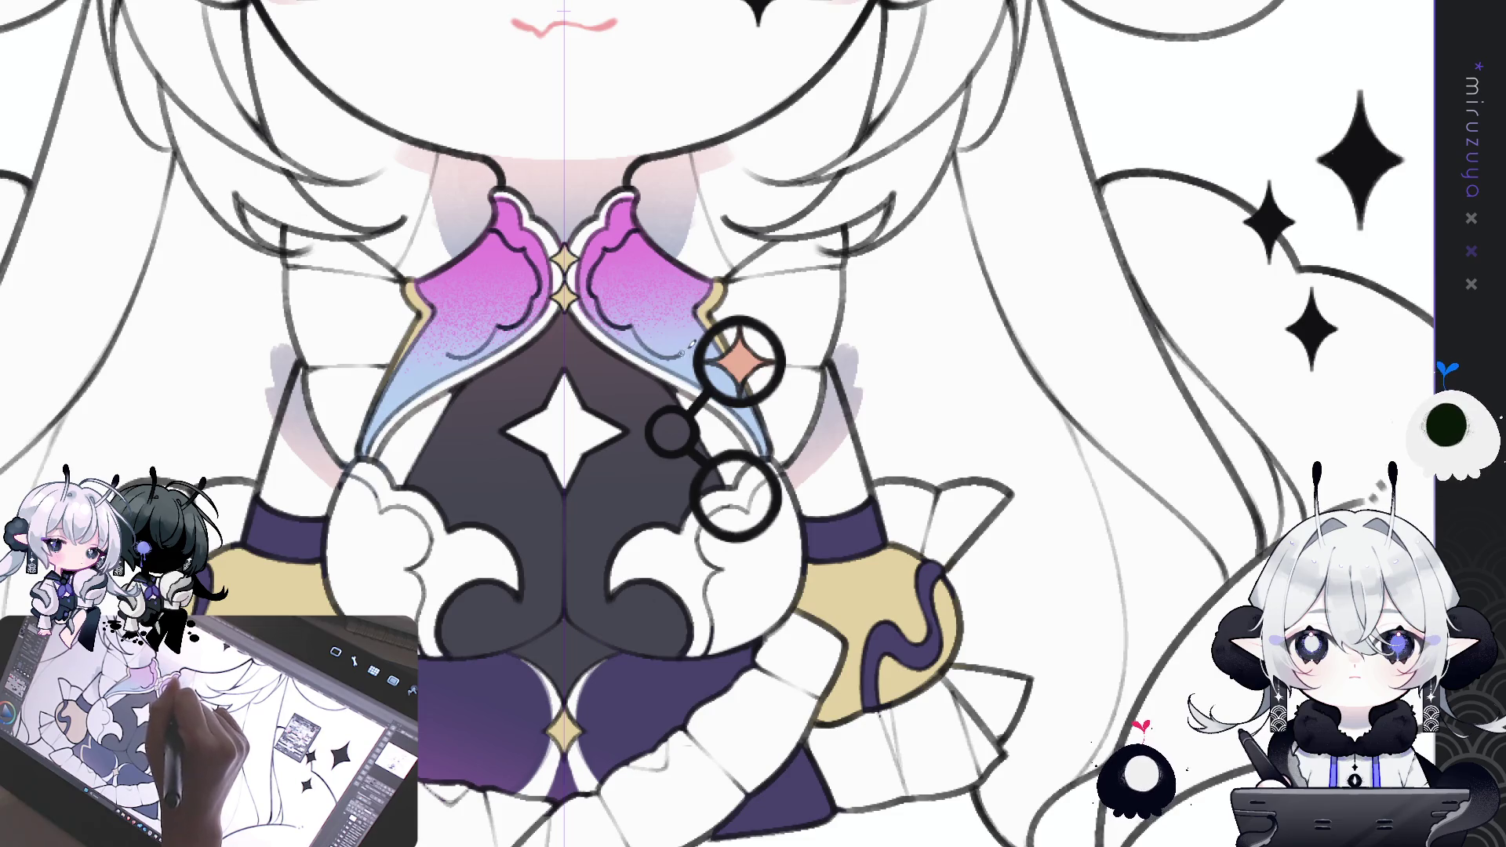
key("ctrl+z")
mouse_move(628, 316)
left_mouse_down()
mouse_move(669, 356)
mouse_move(690, 309)
left_mouse_up()
key("ctrl+z")
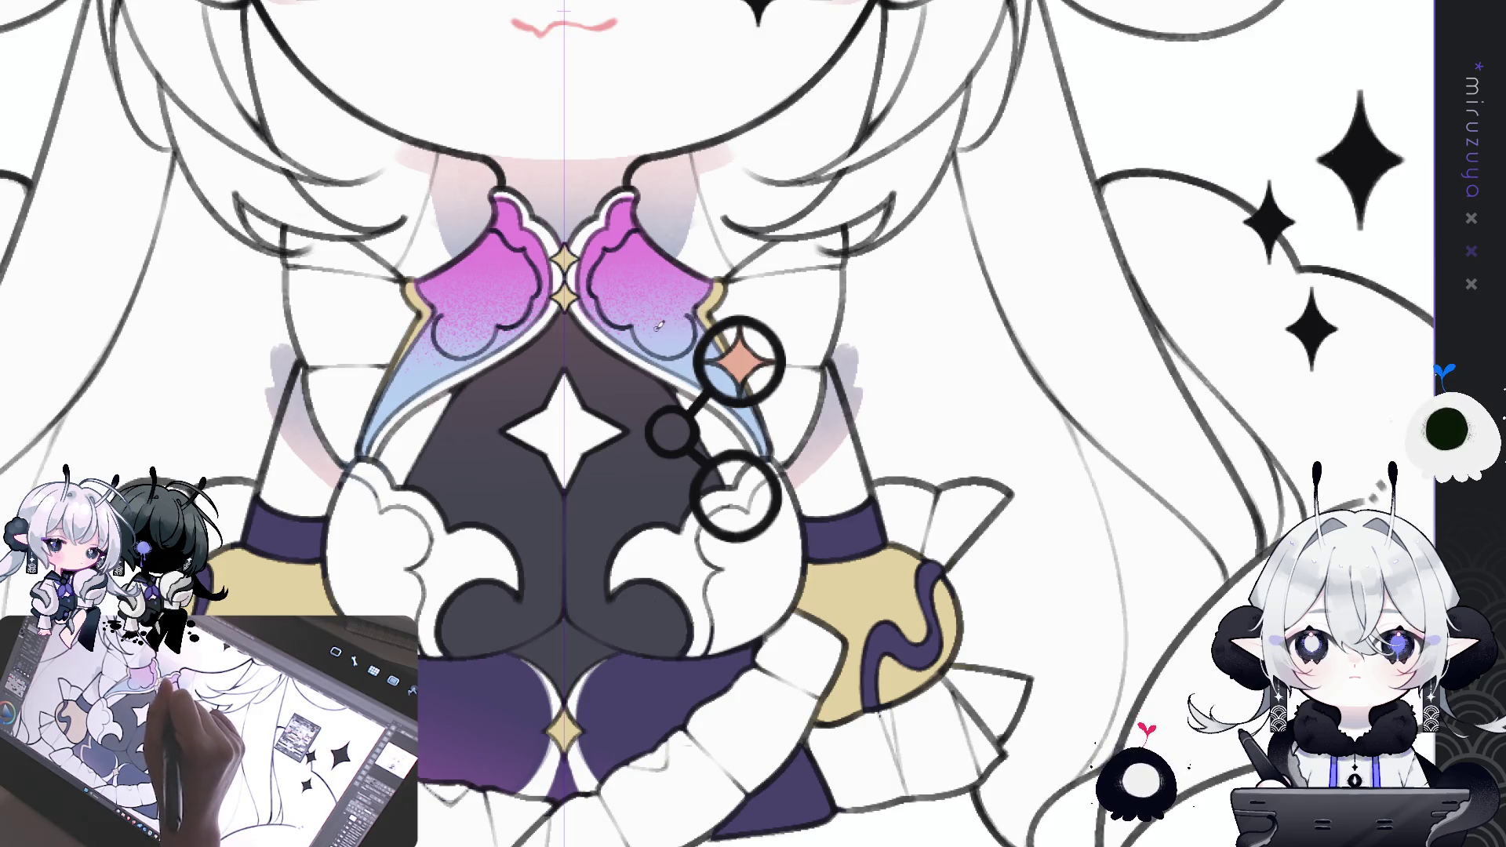
key("ctrl+z")
mouse_move(631, 355)
left_mouse_down()
mouse_move(681, 309)
mouse_move(658, 356)
mouse_move(686, 349)
mouse_move(645, 347)
left_mouse_up()
key("ctrl+z")
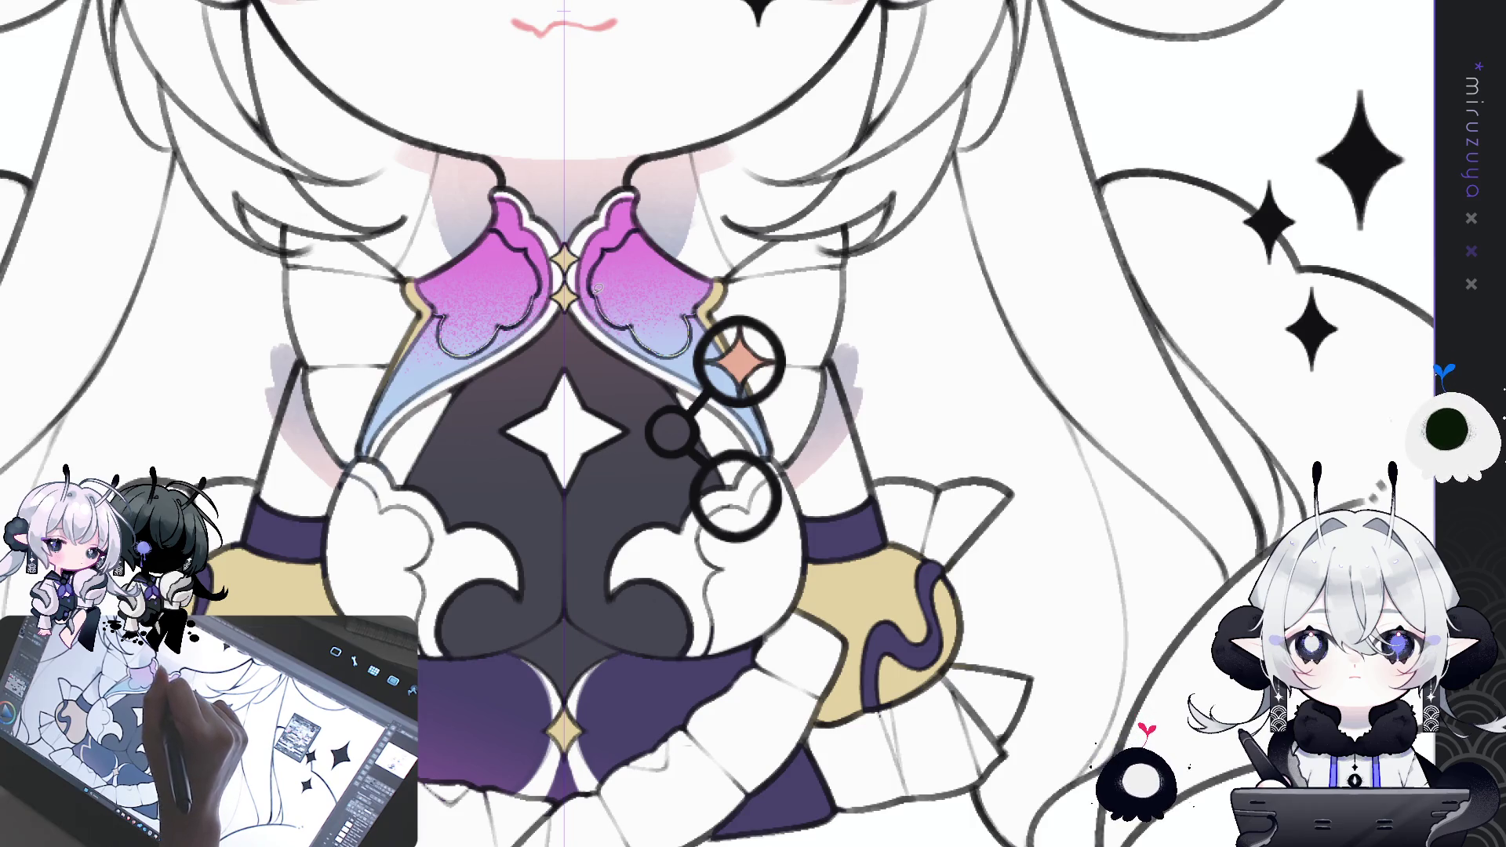
mouse_move(607, 243)
left_mouse_down()
mouse_move(702, 247)
mouse_move(691, 264)
left_mouse_up()
- Deselect the dark purple collar shapes and paint light highlight strokes on the collar pieces
key("ctrl+d")
left_click(667, 312)
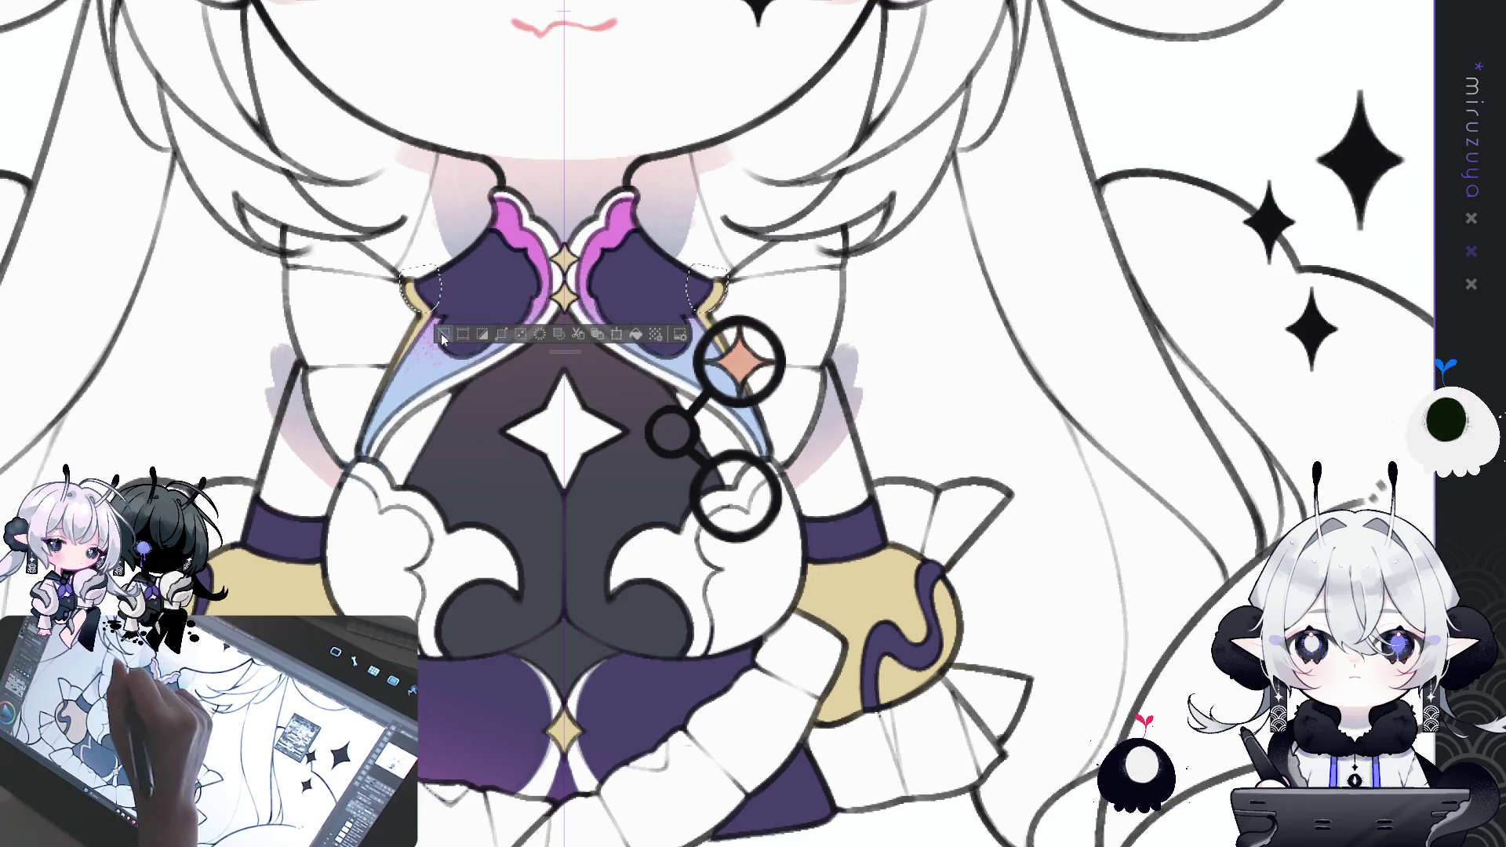
key("ctrl+d")
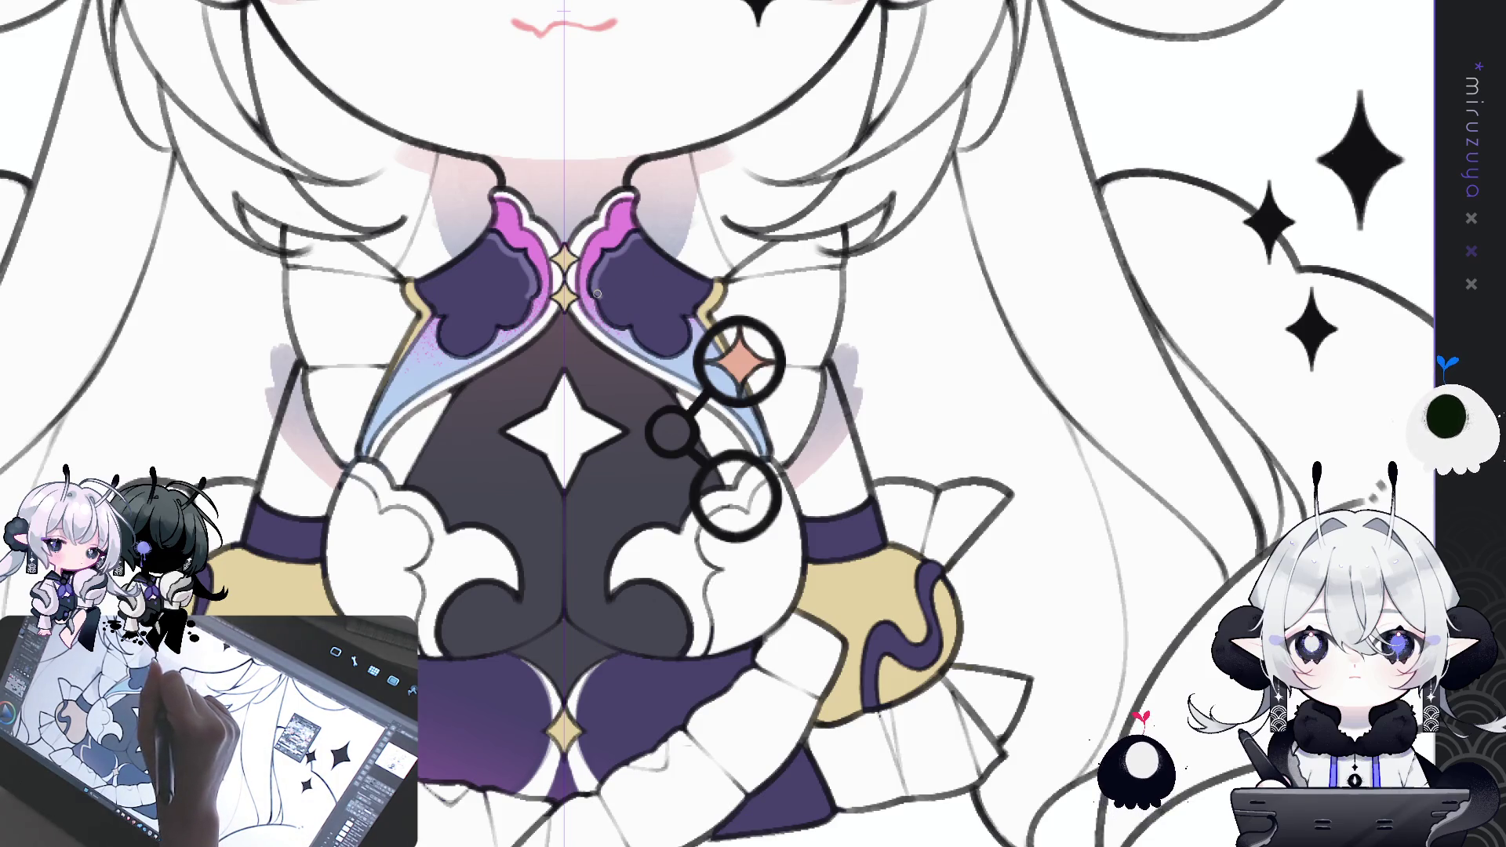
left_click_drag(607, 296, 618, 289)
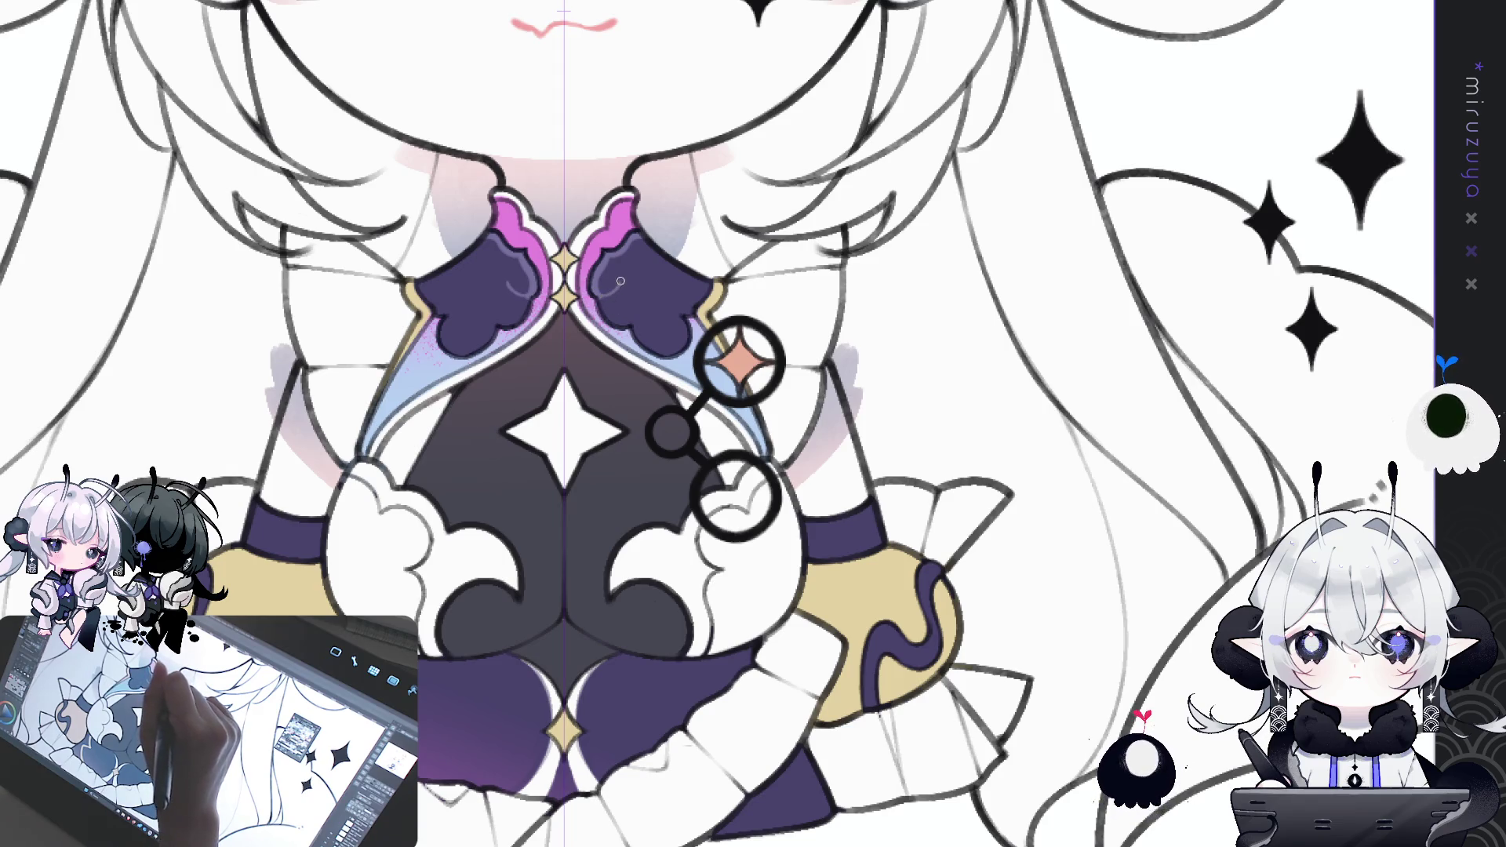
mouse_move(624, 290)
left_mouse_down()
mouse_move(624, 304)
mouse_move(614, 294)
left_mouse_up()
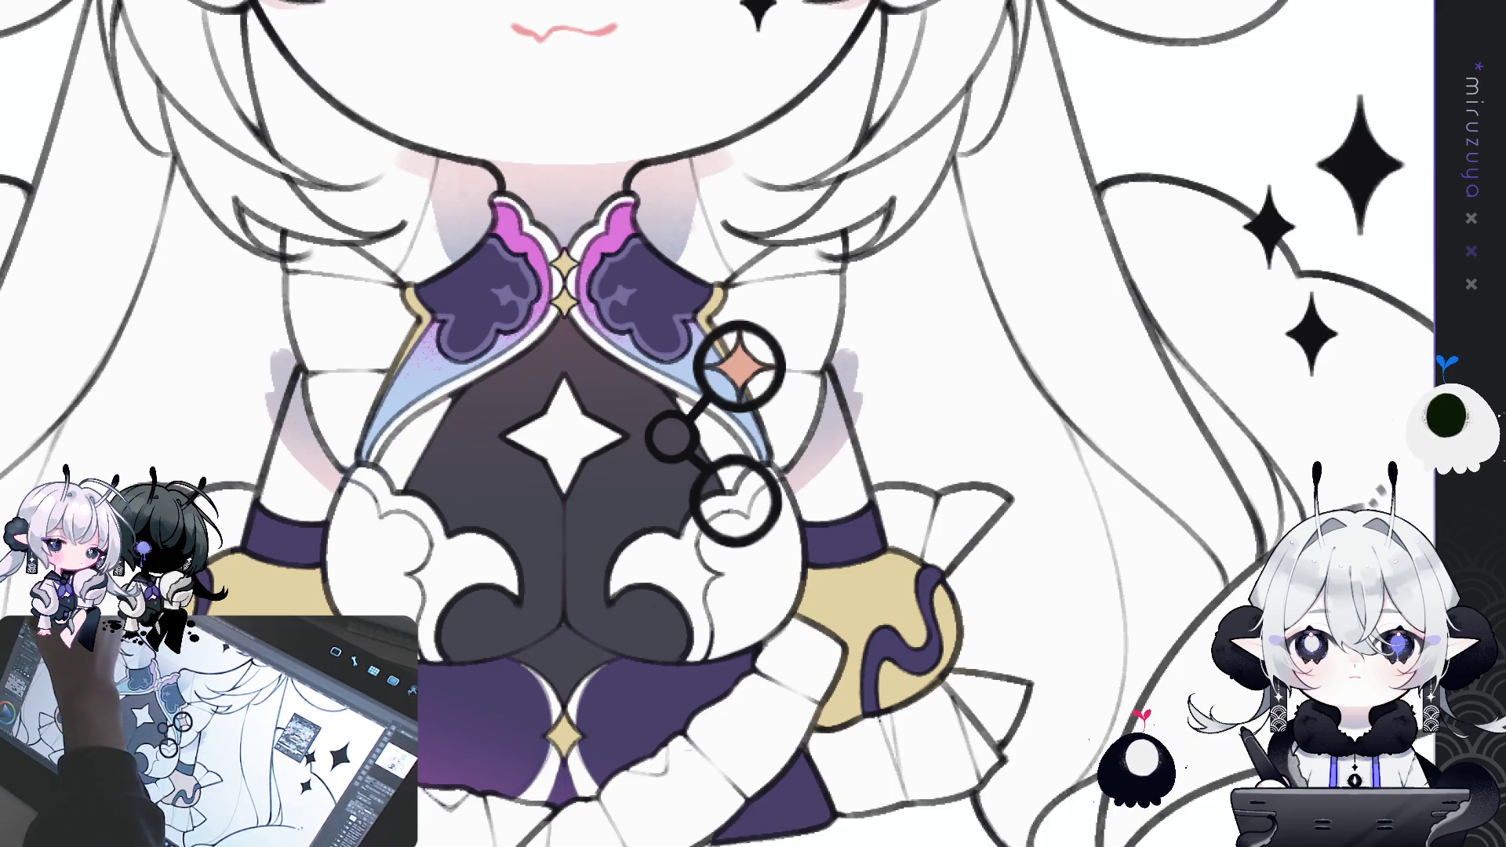
- Fill the star inside the chest ring gold, deselect, and zoom out to the whole character
left_click_drag(782, 357, 785, 361)
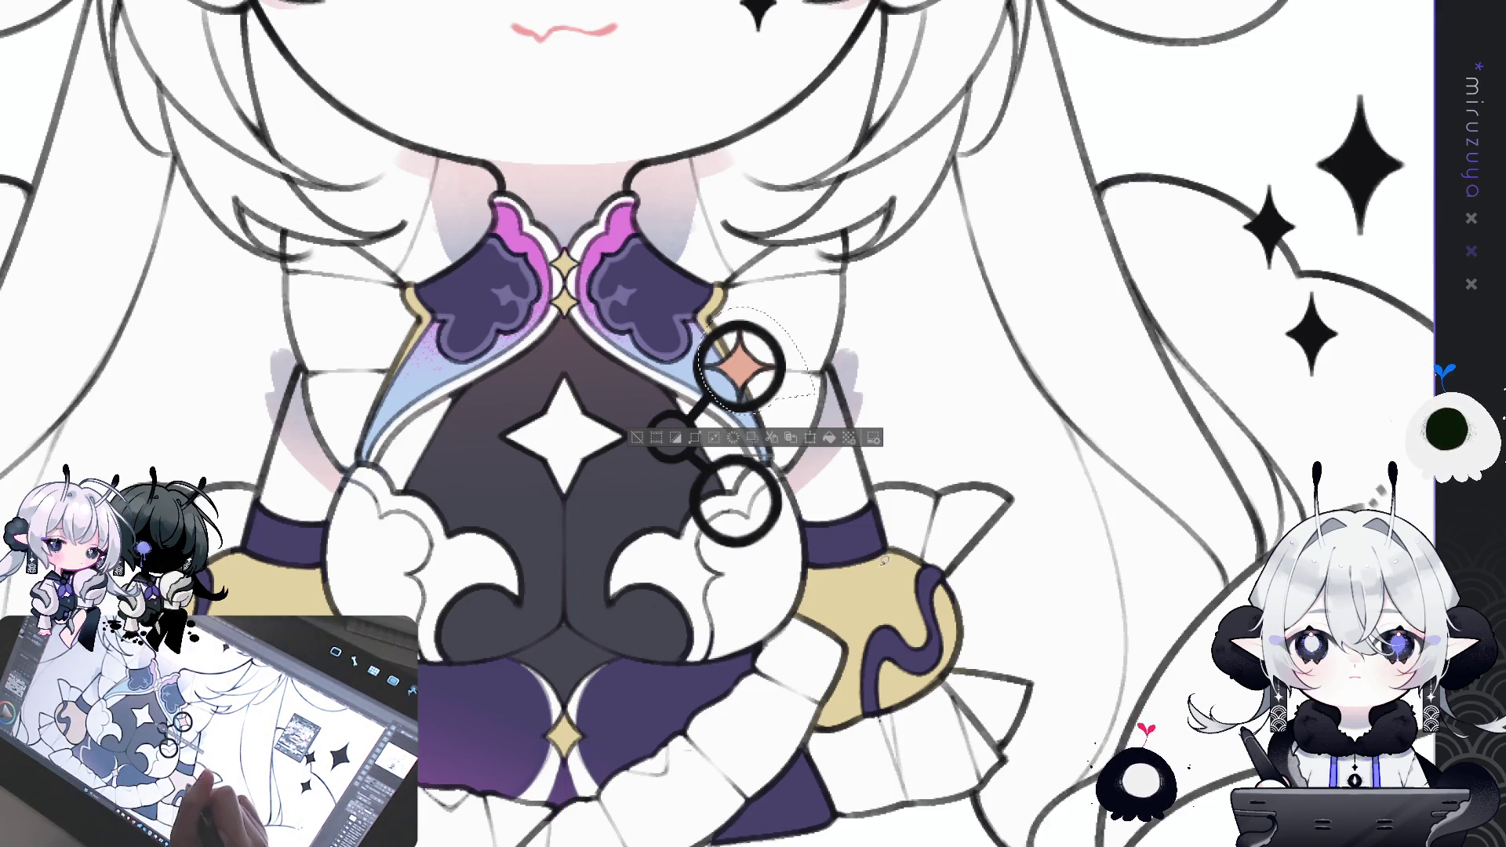
left_click(832, 436)
left_click(830, 437)
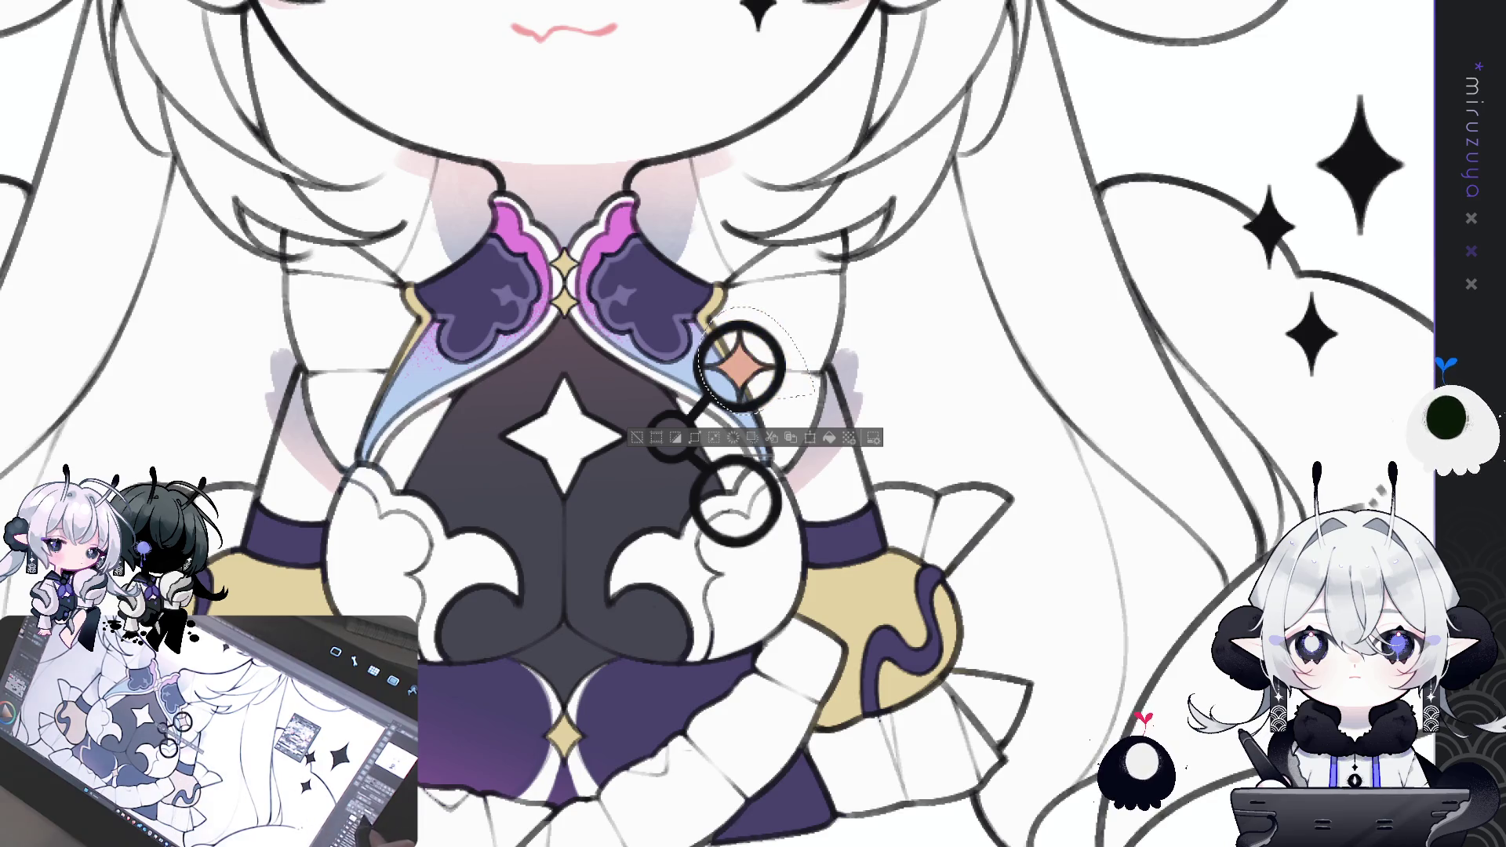
key("ctrl+d")
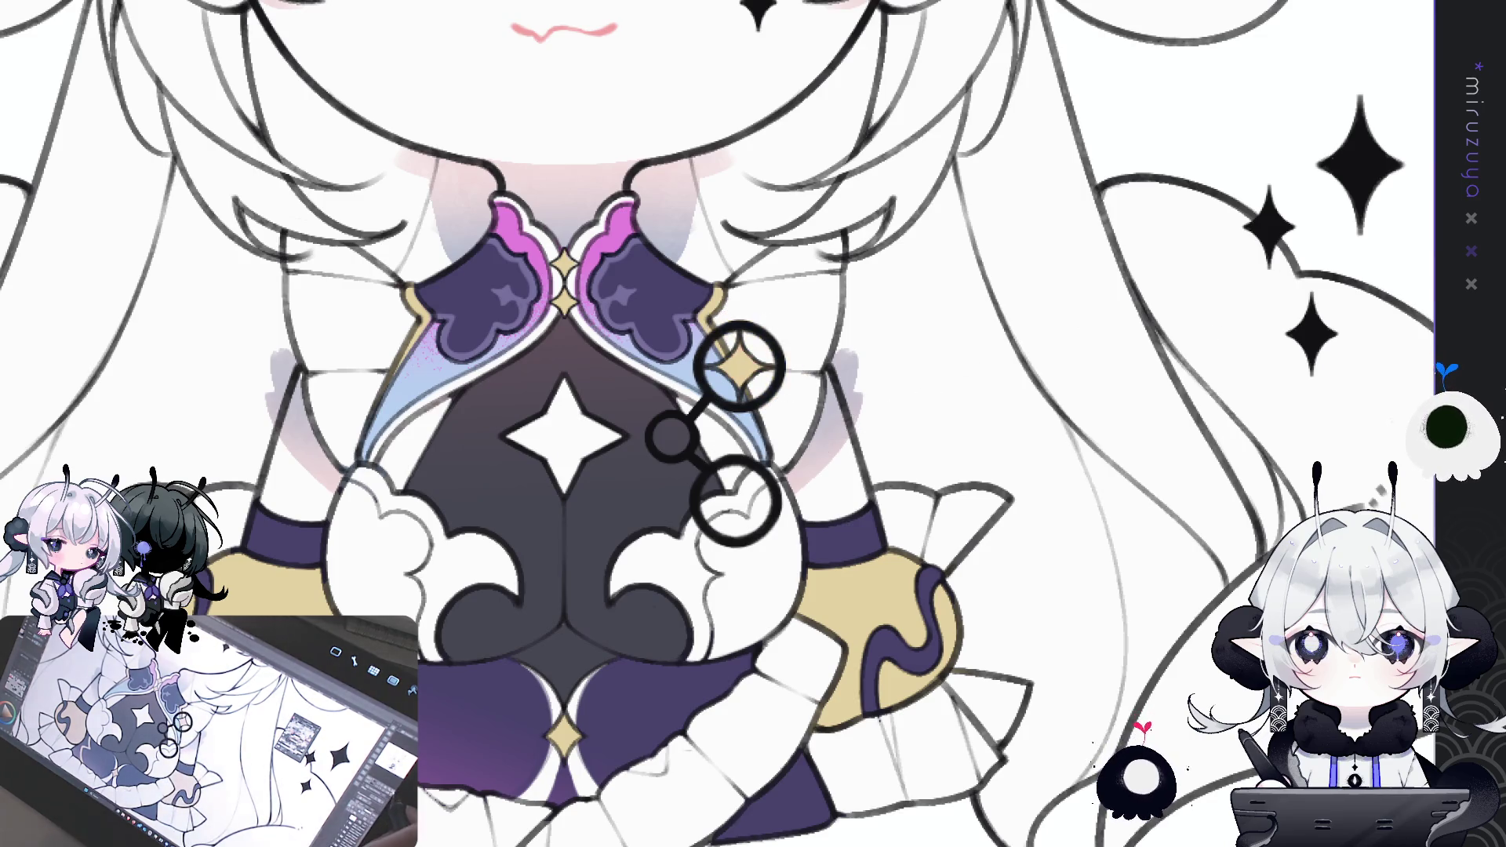
key("ctrl+0")
scroll(718, 423, "up", 2)
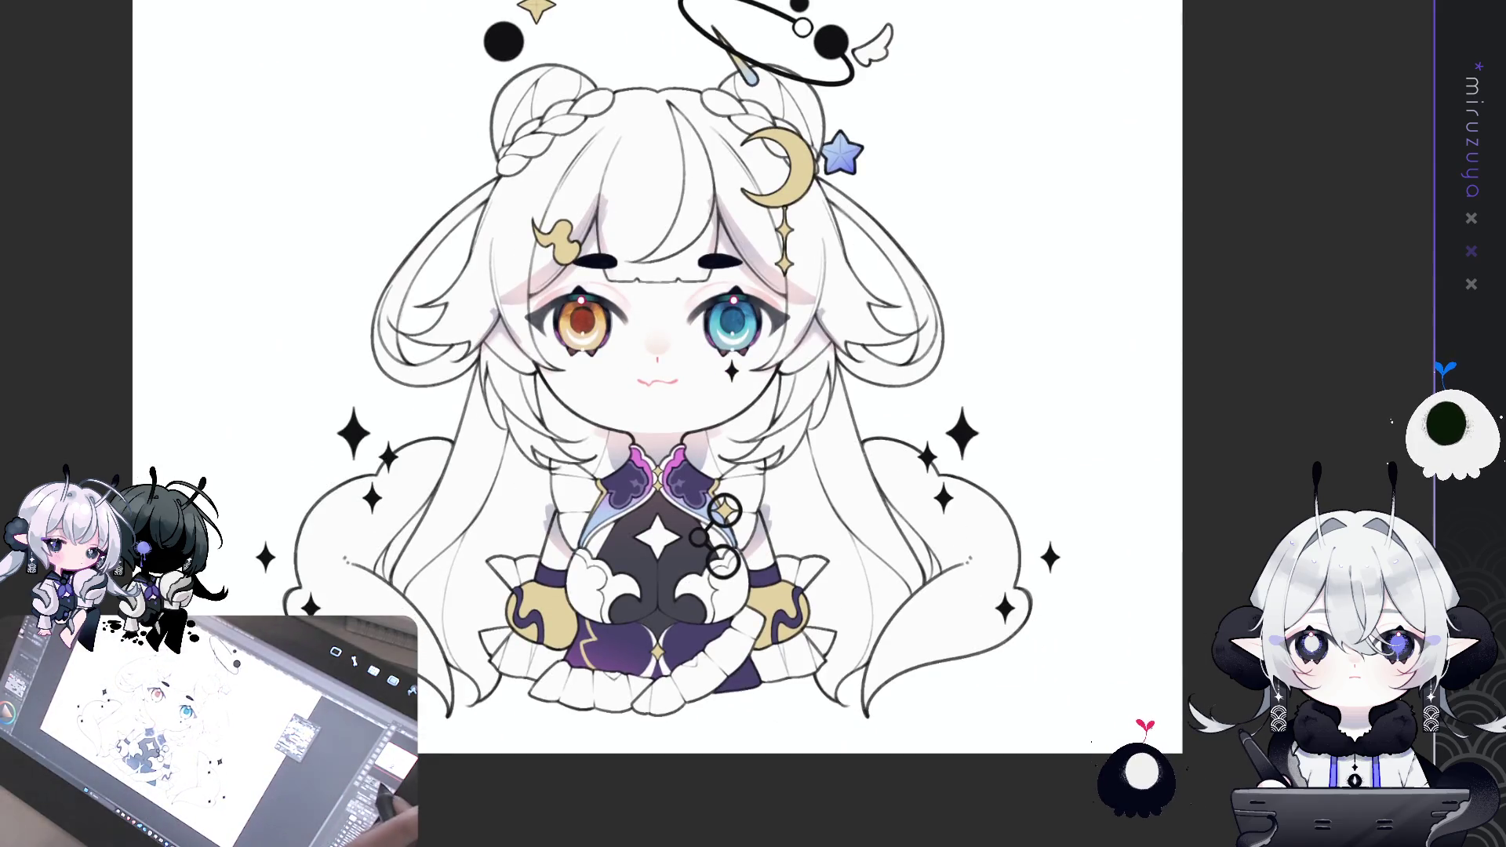
- Draw faint mirrored hair strands beside the face
scroll(718, 424, "up", 2)
scroll(1227, 492, "down", 2)
scroll(1227, 493, "up", 1)
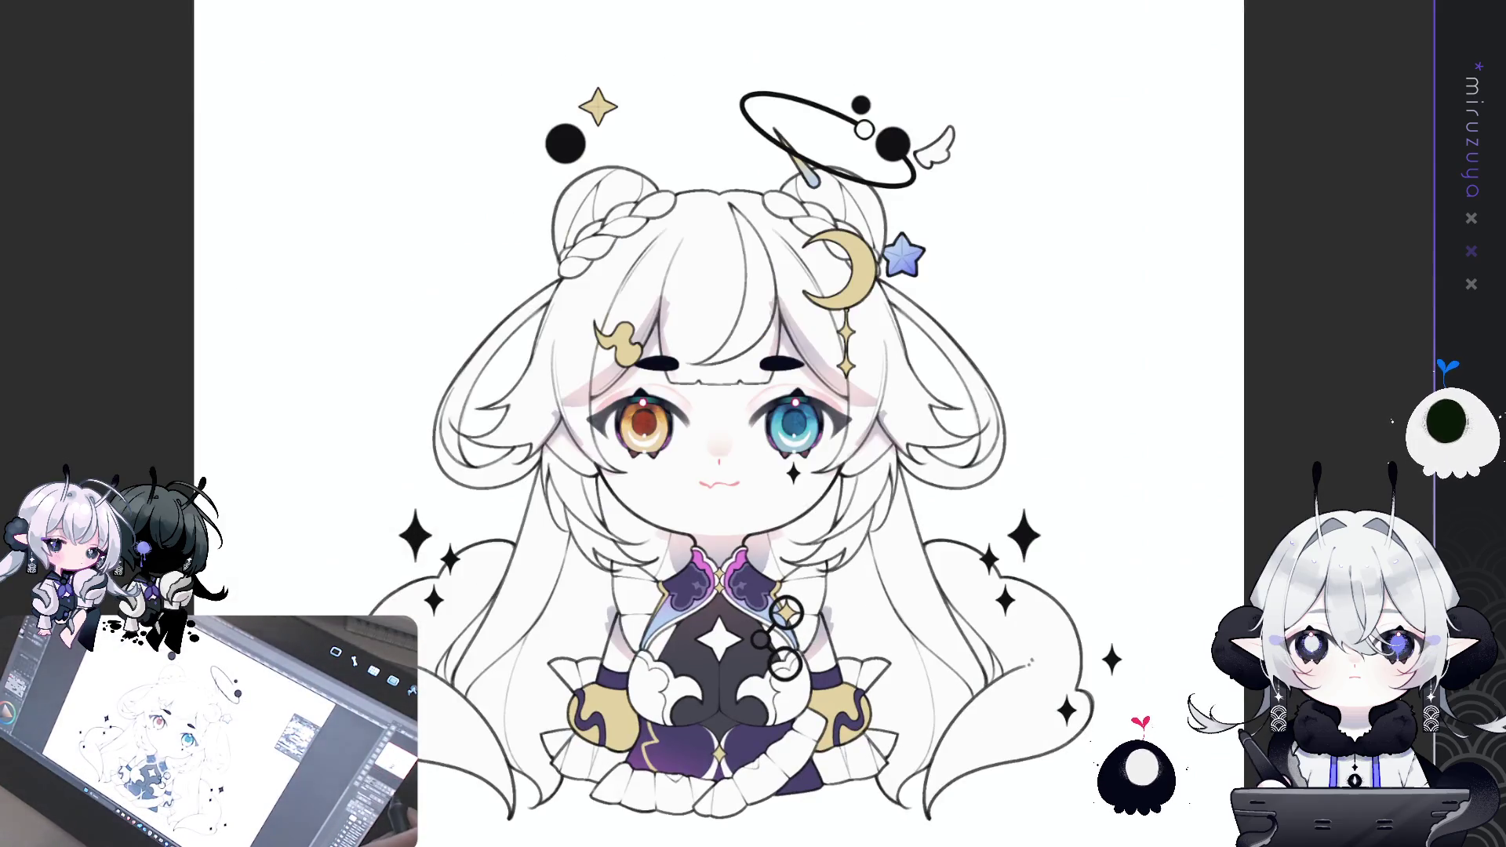
mouse_move(1226, 493)
left_mouse_down()
mouse_move(1069, 510)
mouse_move(1089, 444)
mouse_move(1121, 470)
mouse_move(1084, 511)
left_mouse_up()
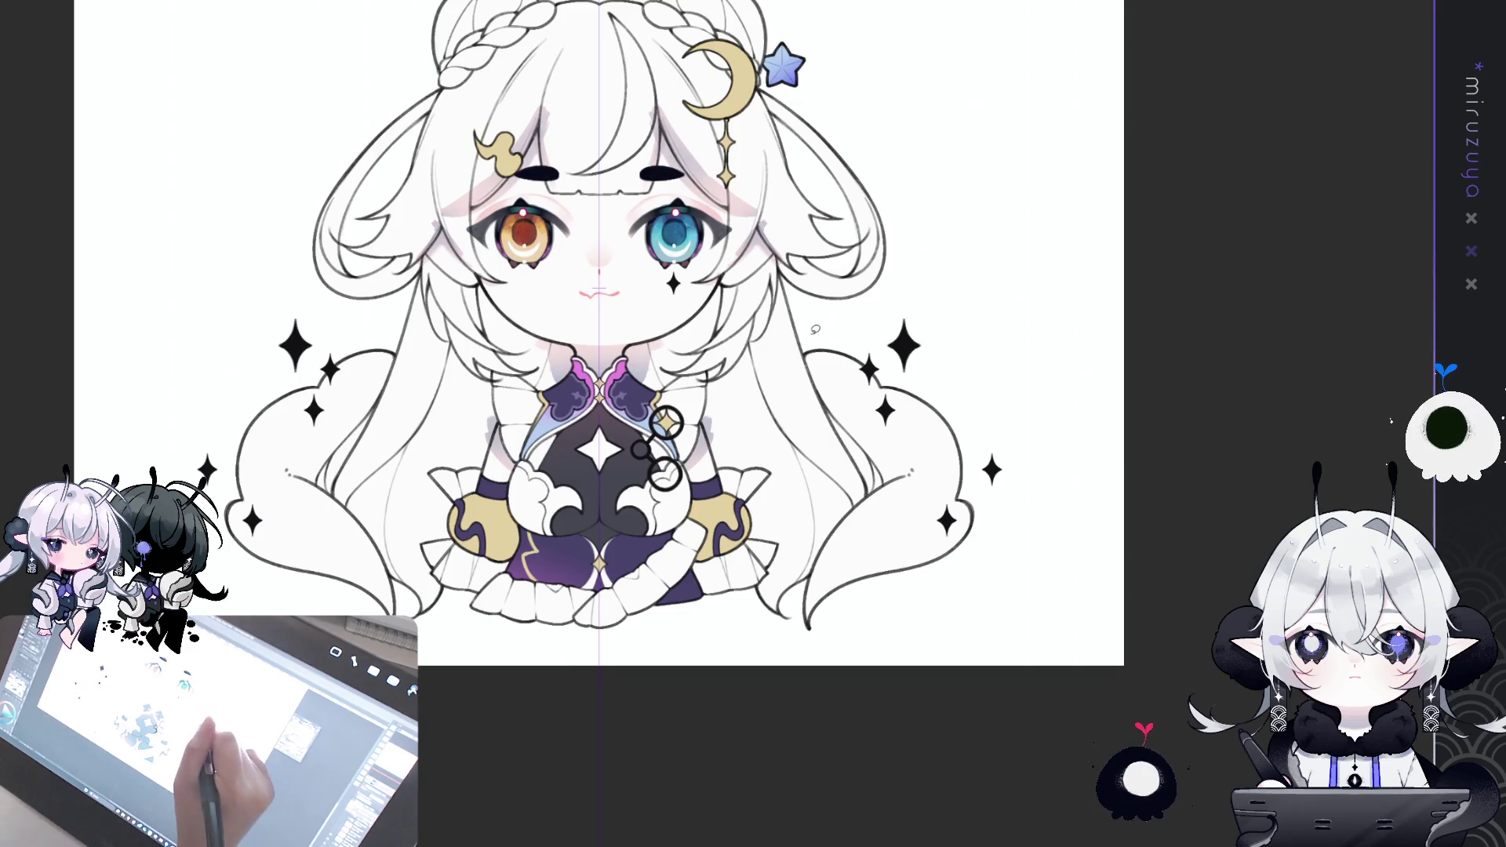
left_click_drag(800, 353, 828, 410)
key("ctrl+z")
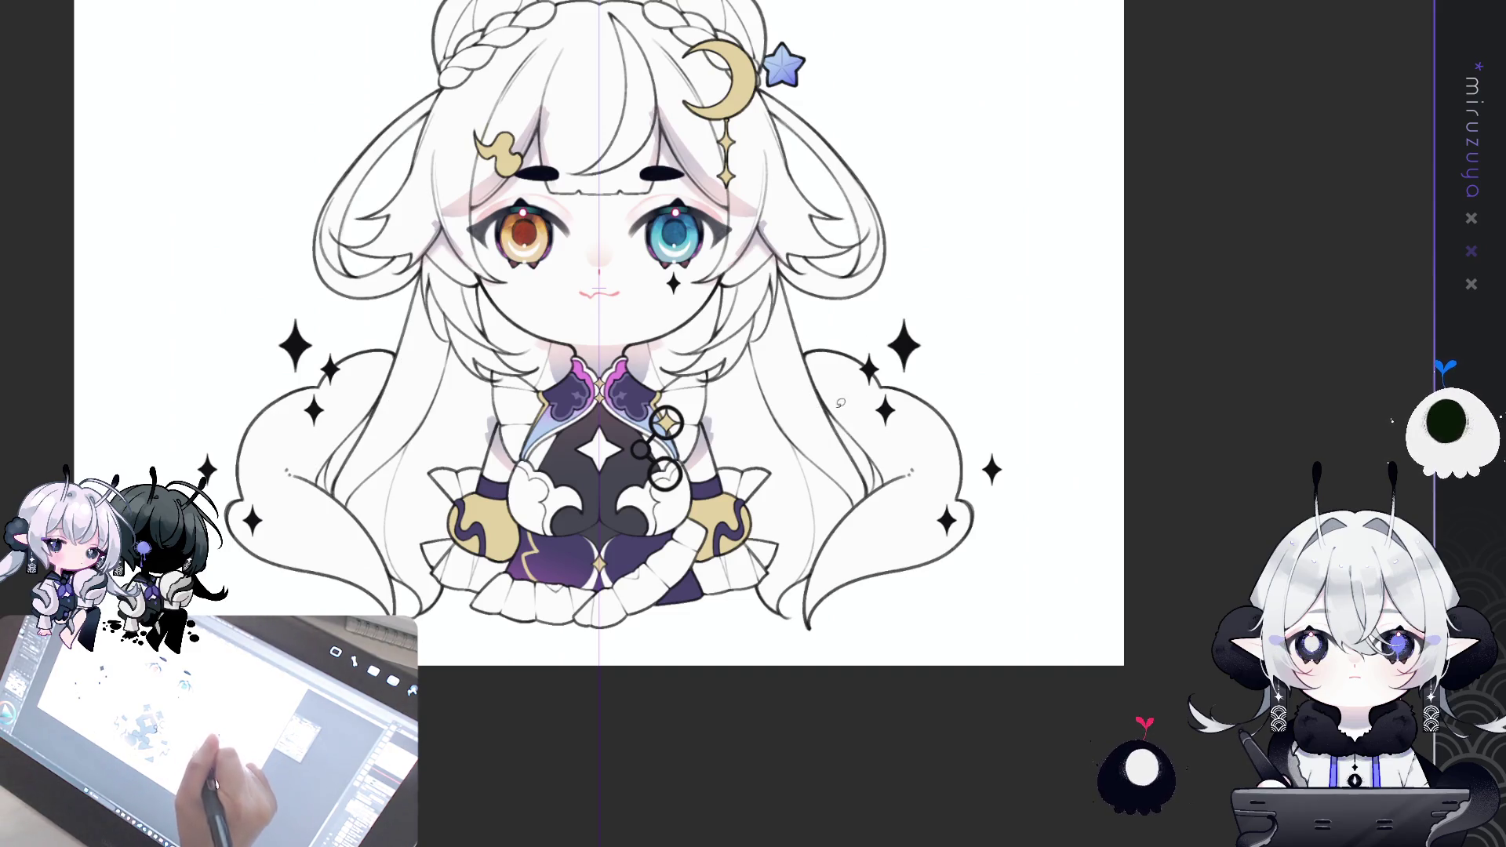
left_click_drag(812, 328, 807, 383)
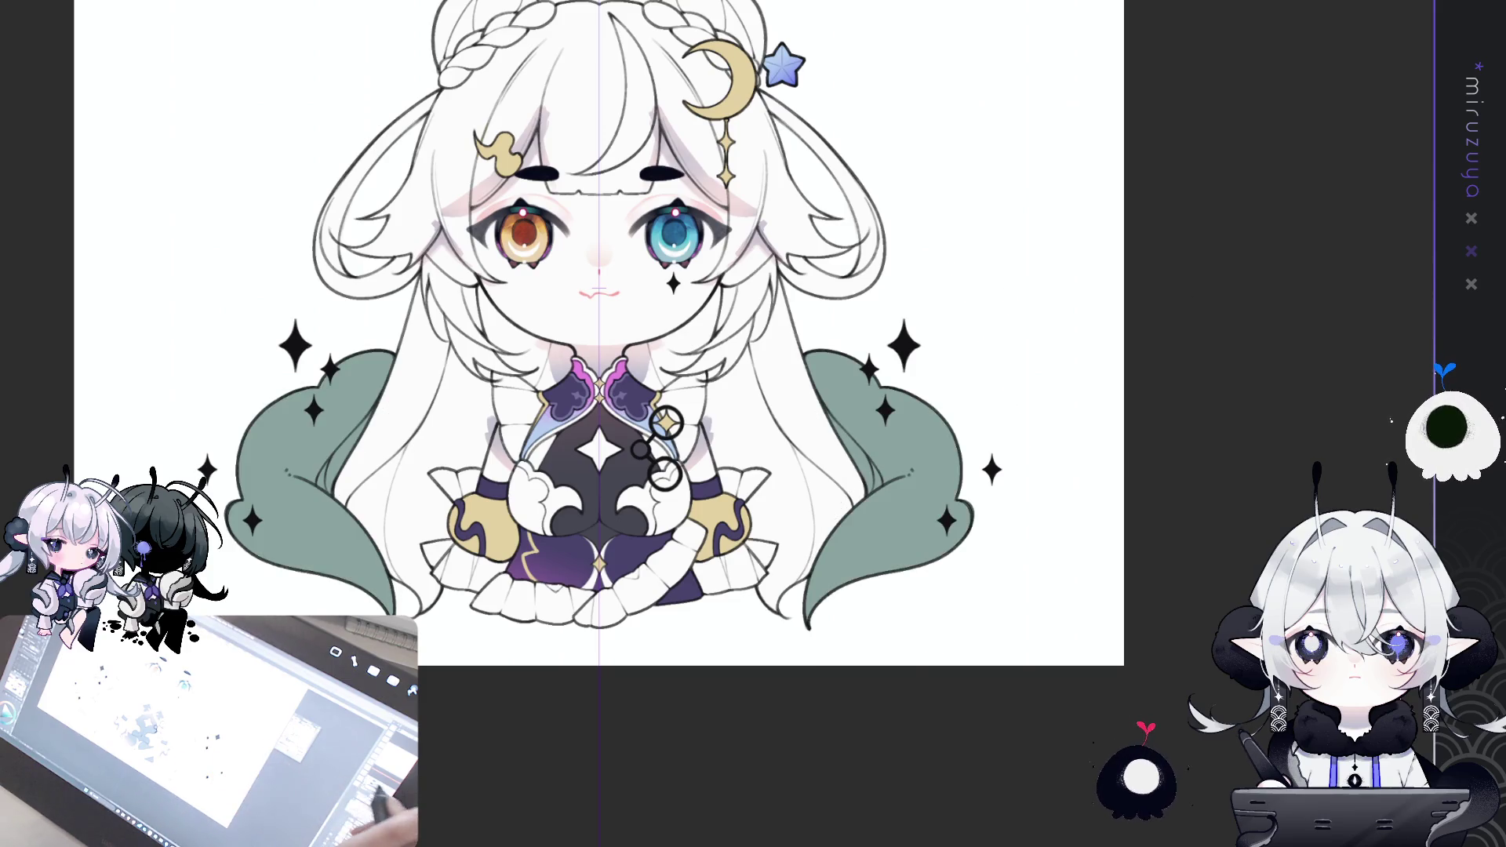
- Select both long hair tails and clear their sage-green fill so they stay white
key("ctrl+plus")
left_click_drag(876, 413, 589, 294)
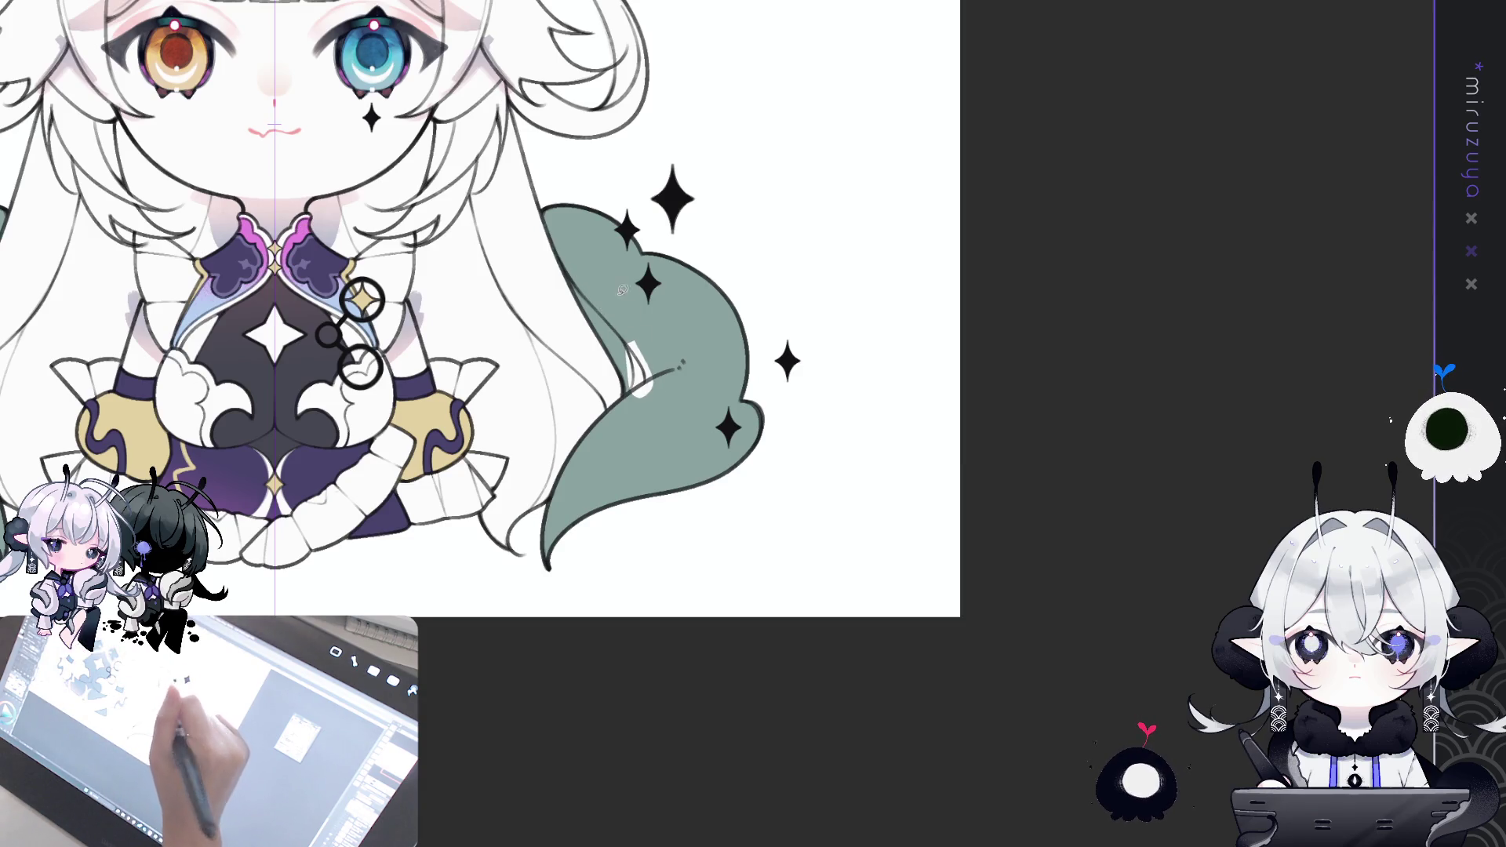
left_click_drag(644, 396, 626, 338)
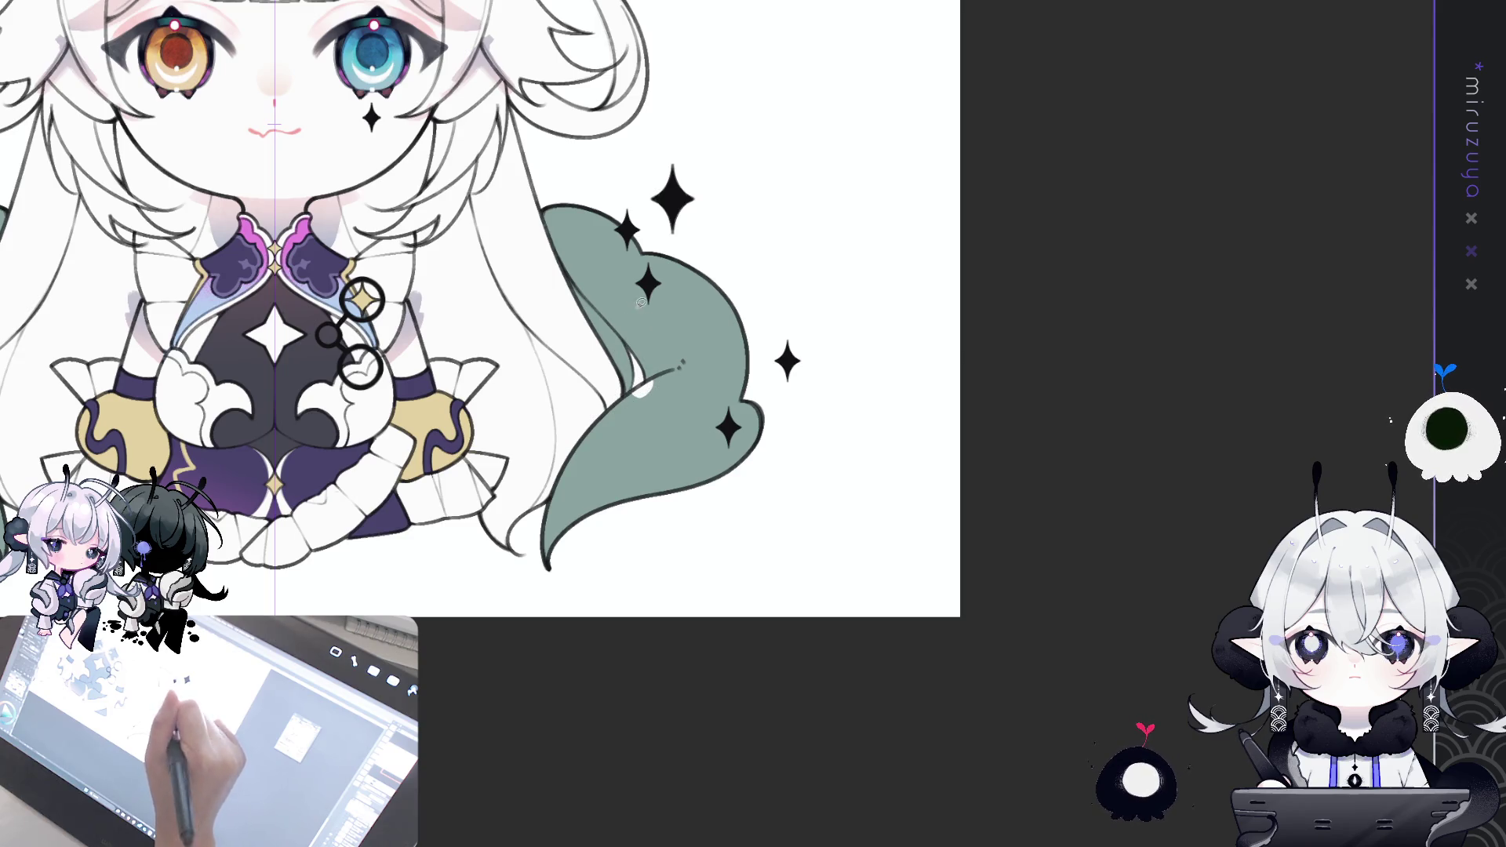
left_click_drag(711, 334, 1117, 479)
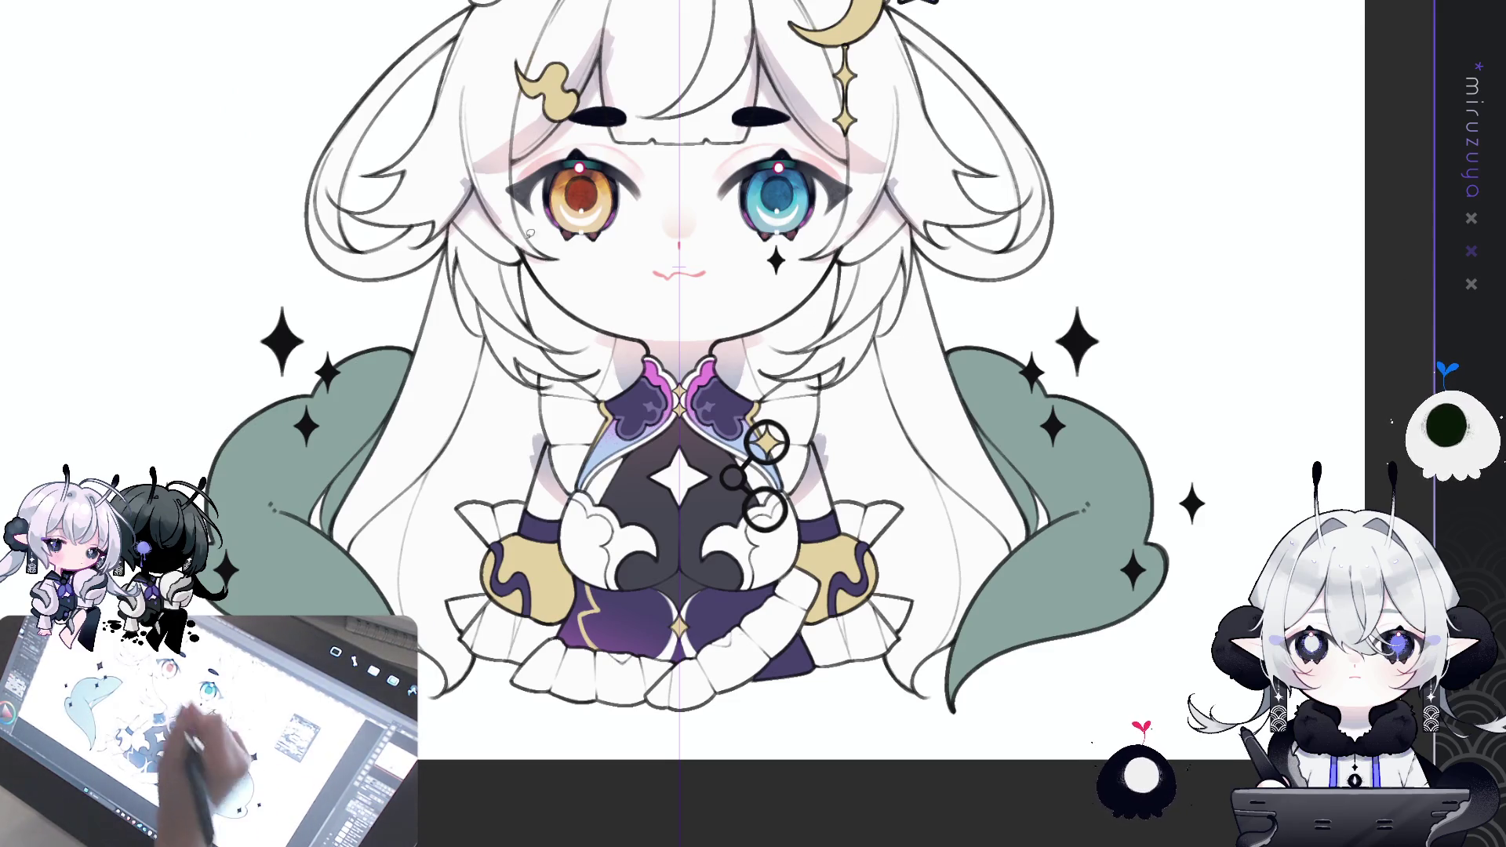
left_click_drag(1479, 337, 1427, 304)
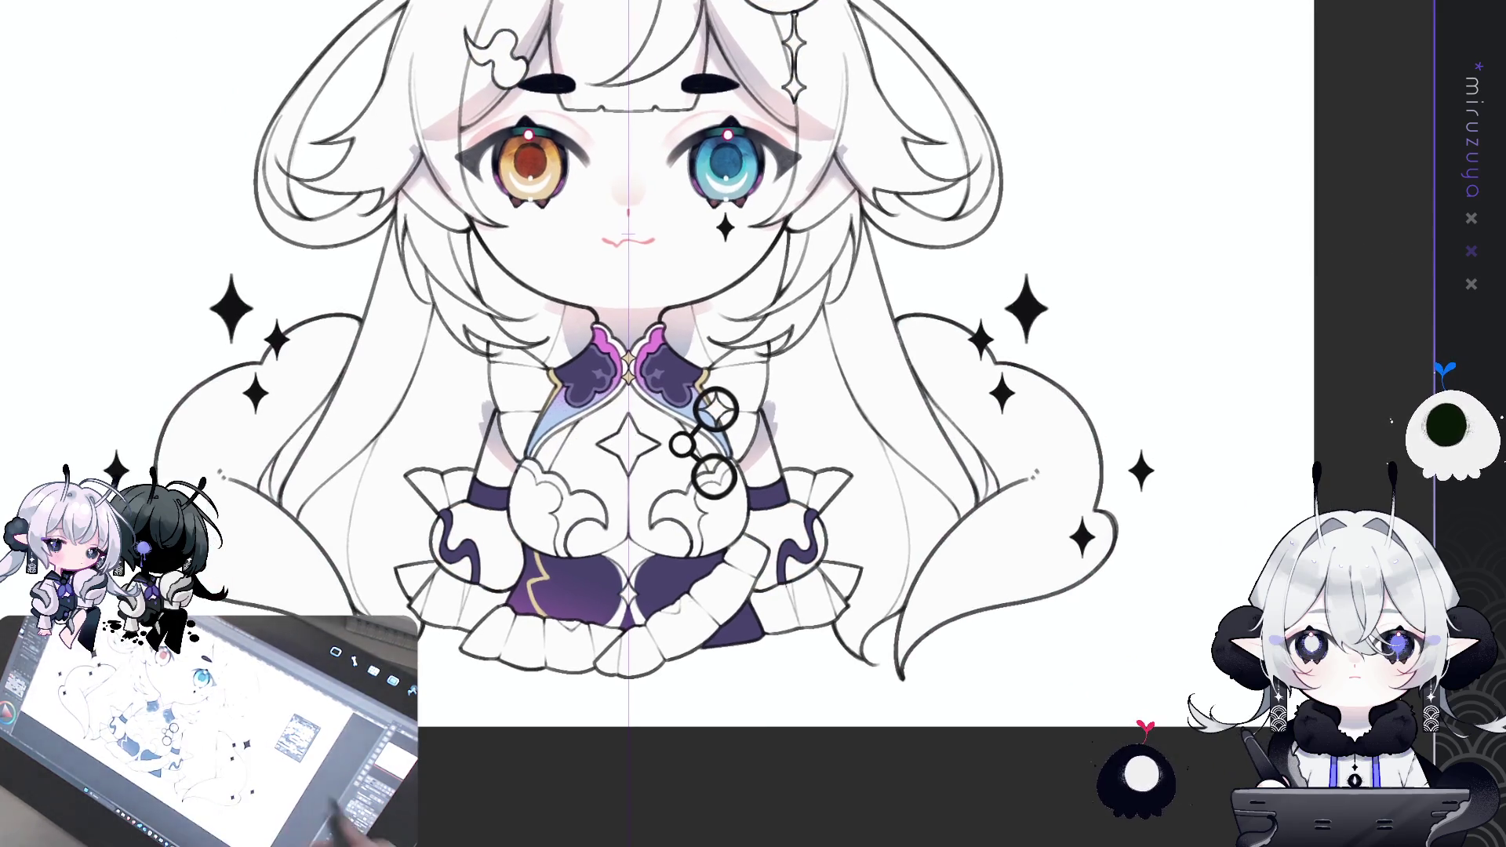
key("ctrl+y")
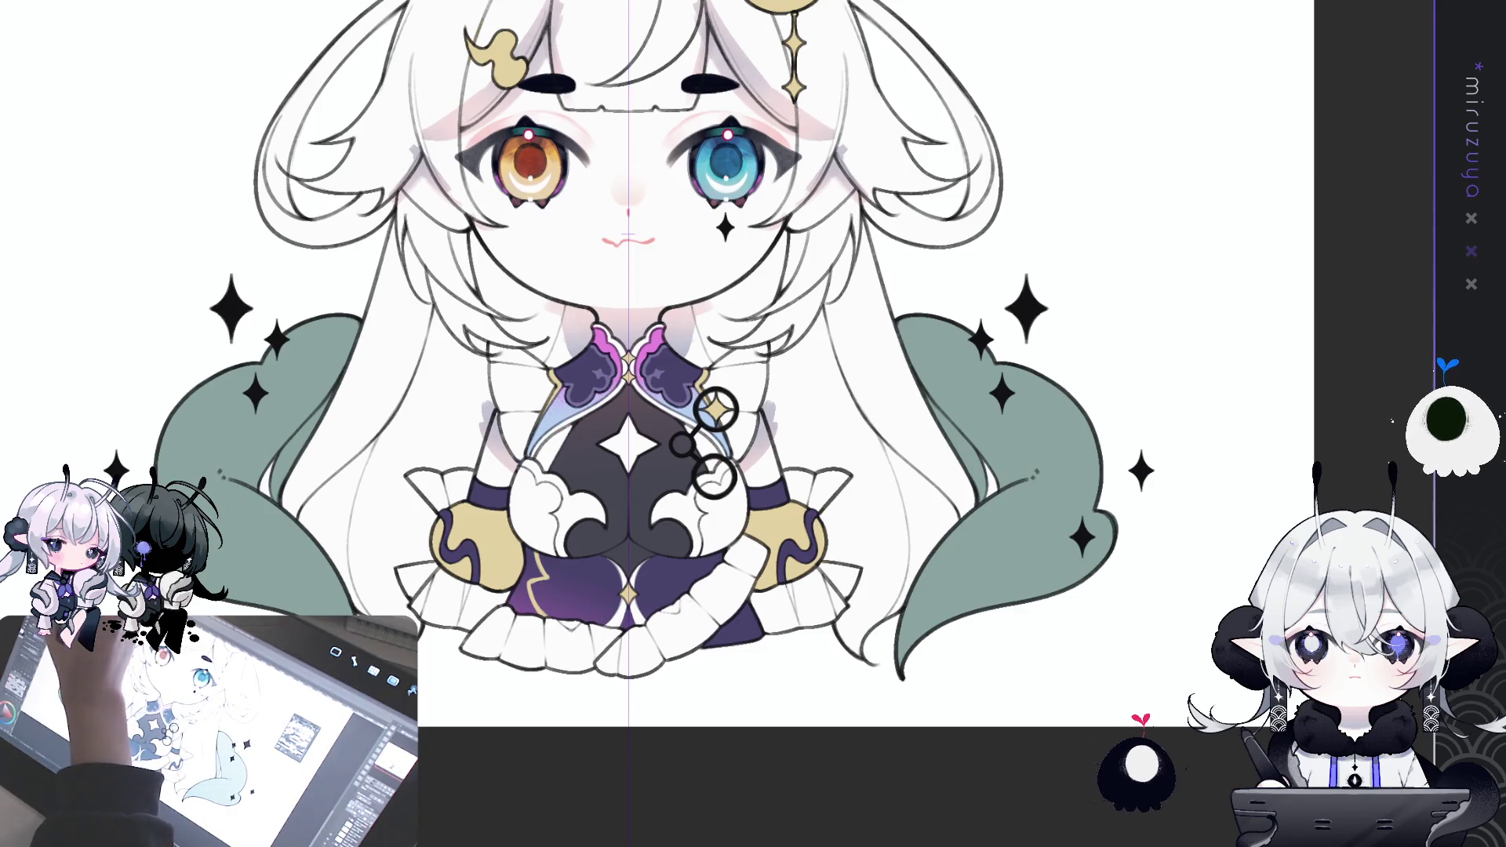
mouse_move(894, 292)
left_mouse_down()
mouse_move(870, 674)
mouse_move(1058, 264)
left_mouse_up()
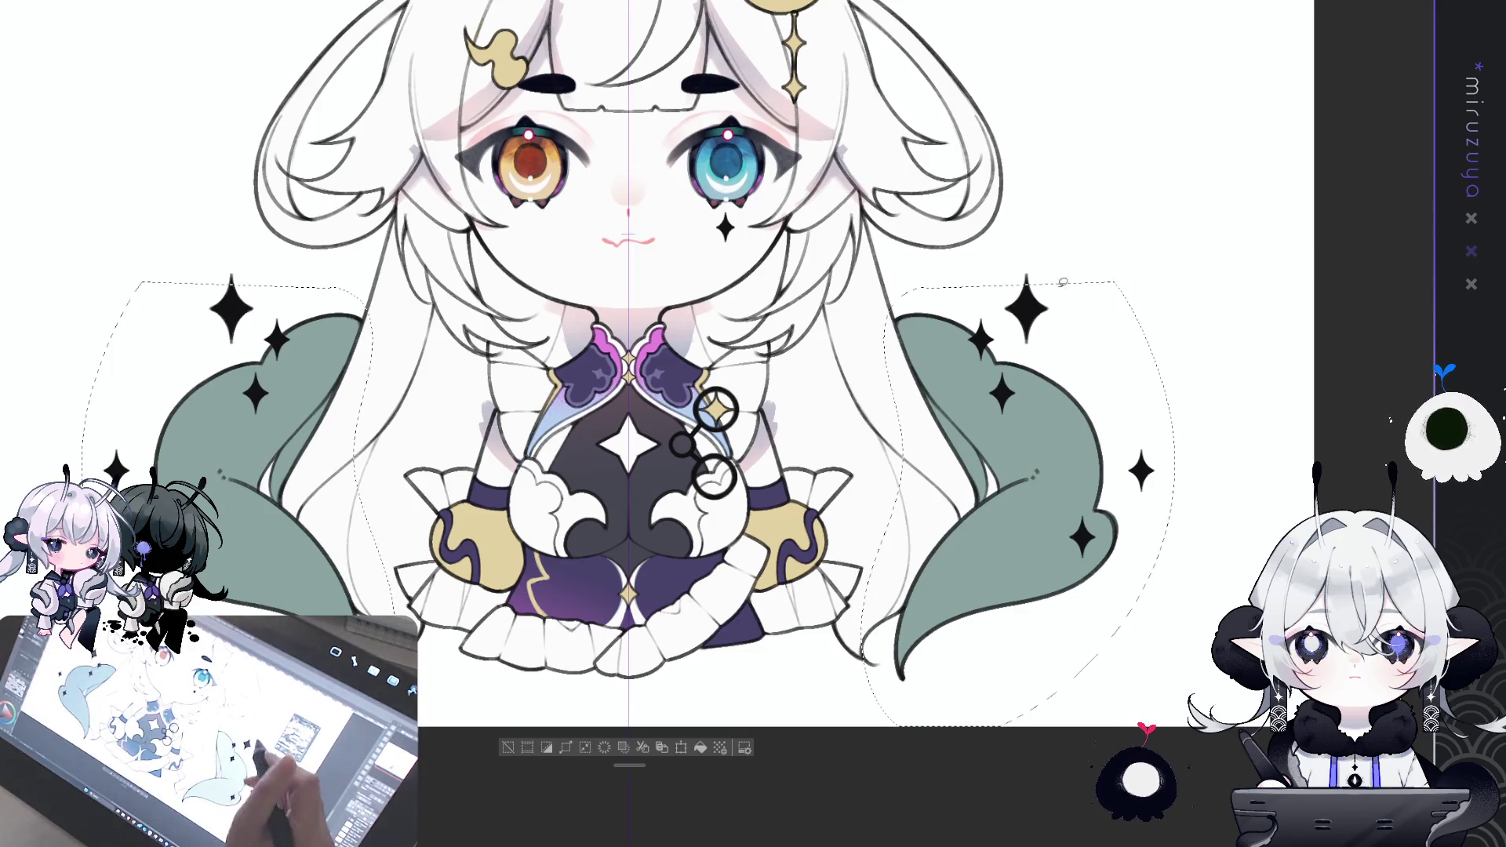
key("Delete")
key("ctrl+d")
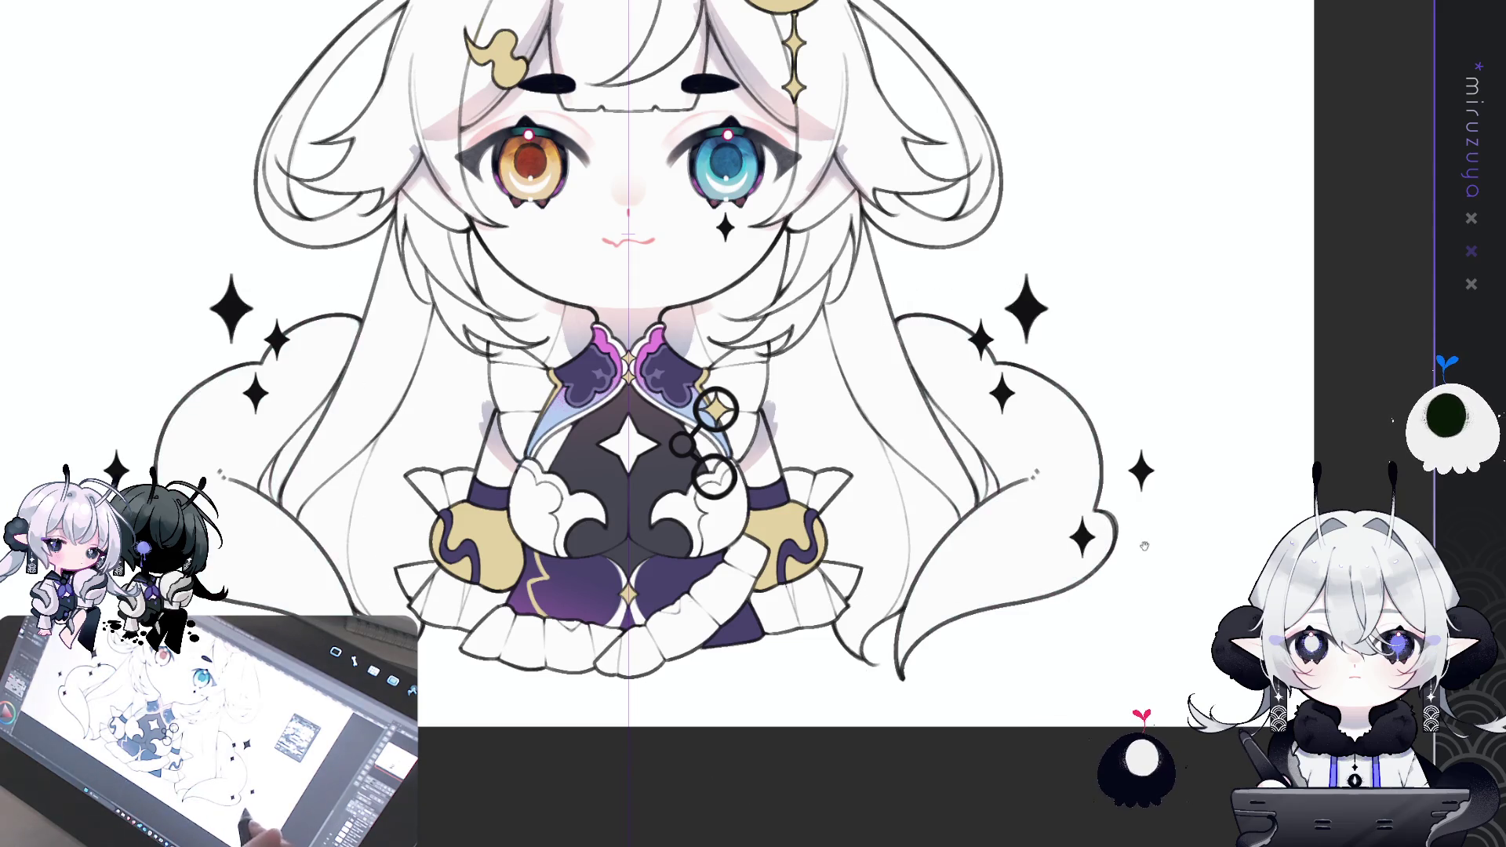
left_click_drag(1146, 543, 1131, 600)
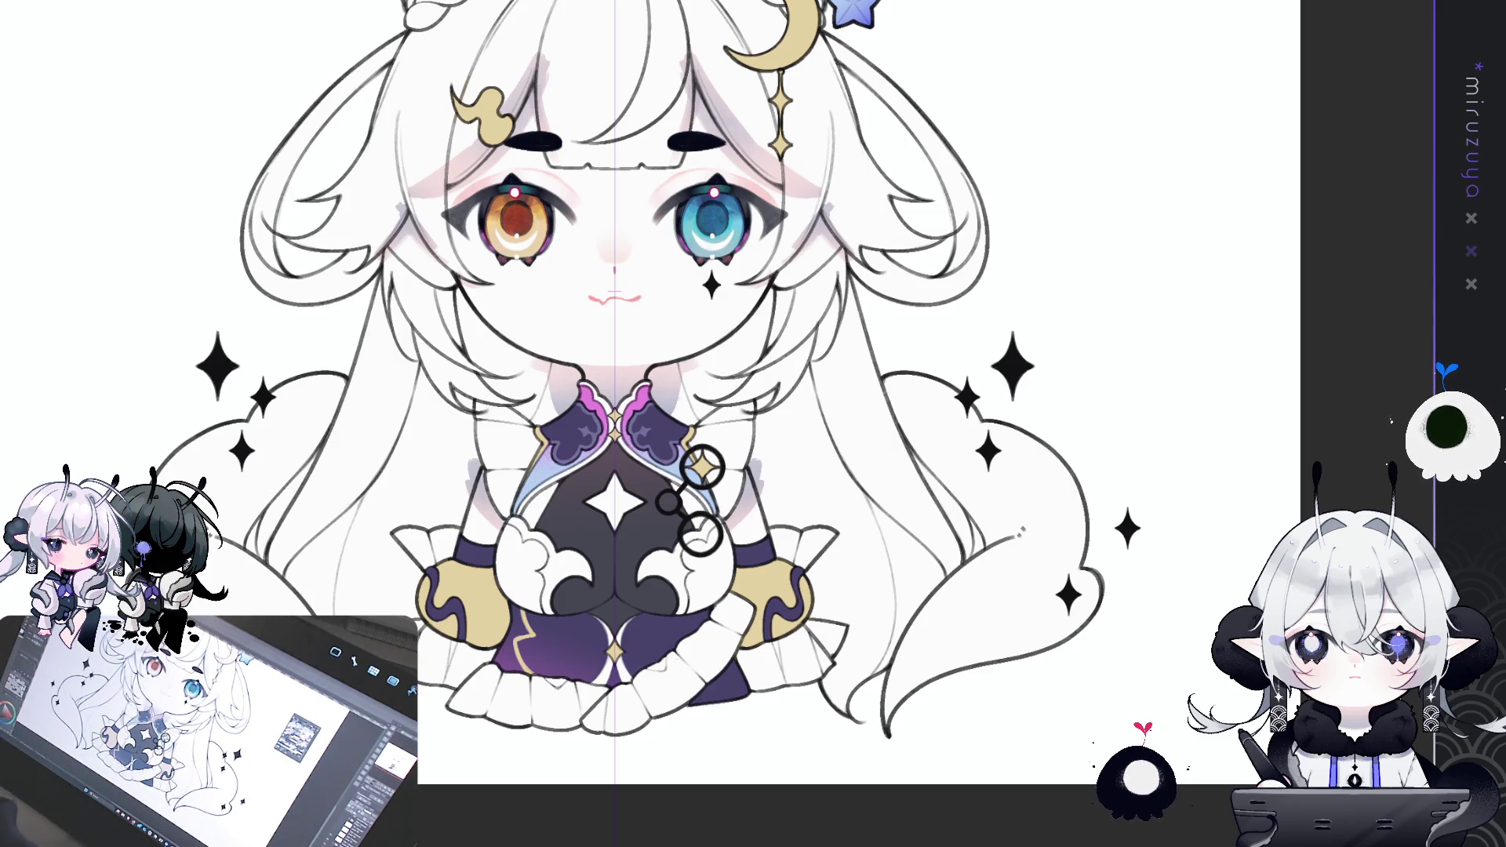
key("ctrl+minus")
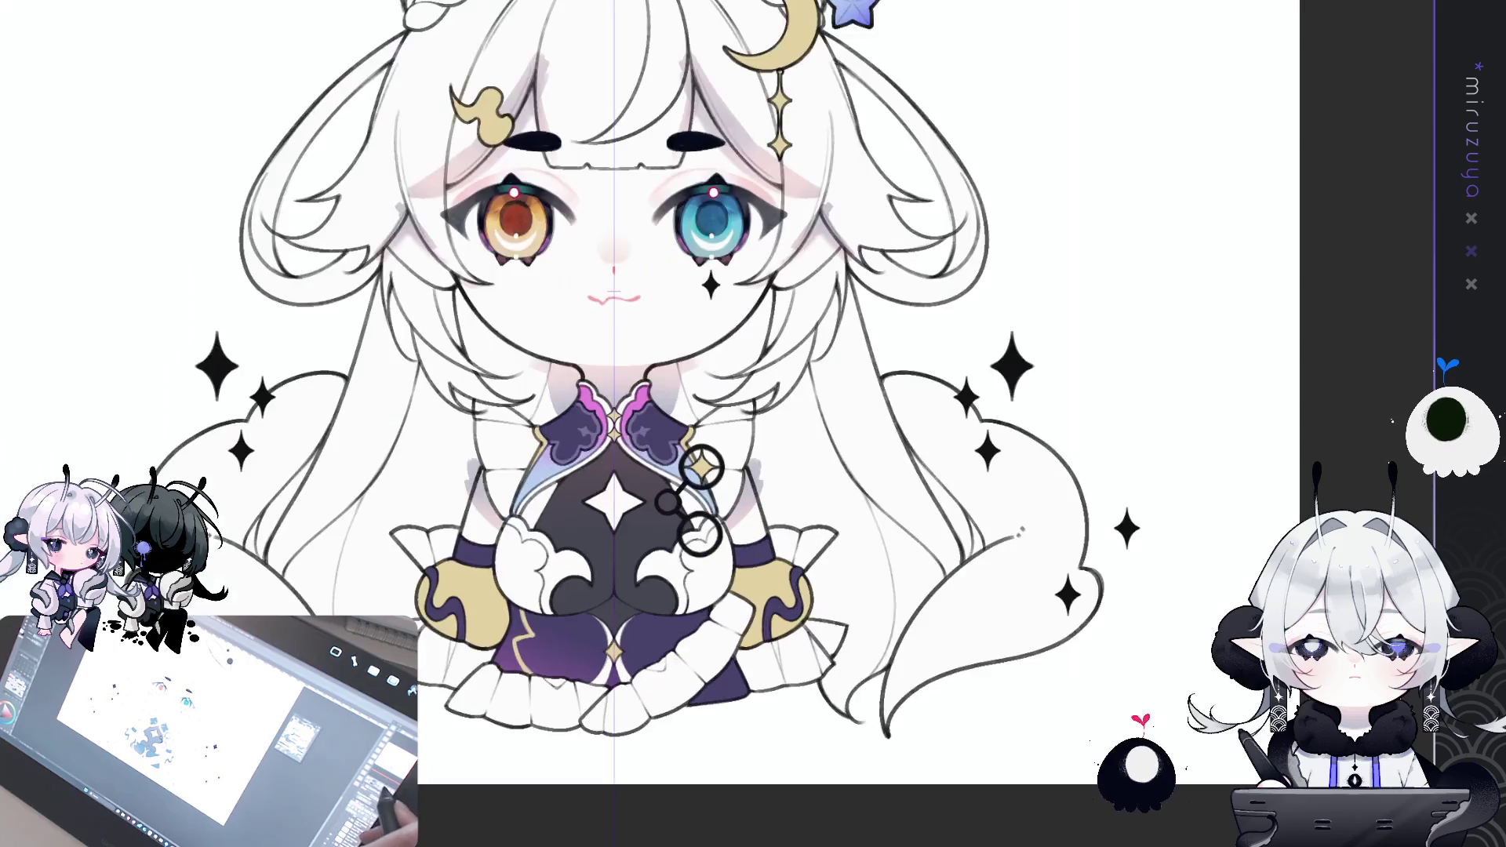
key("ctrl+plus")
key("ctrl+plus")
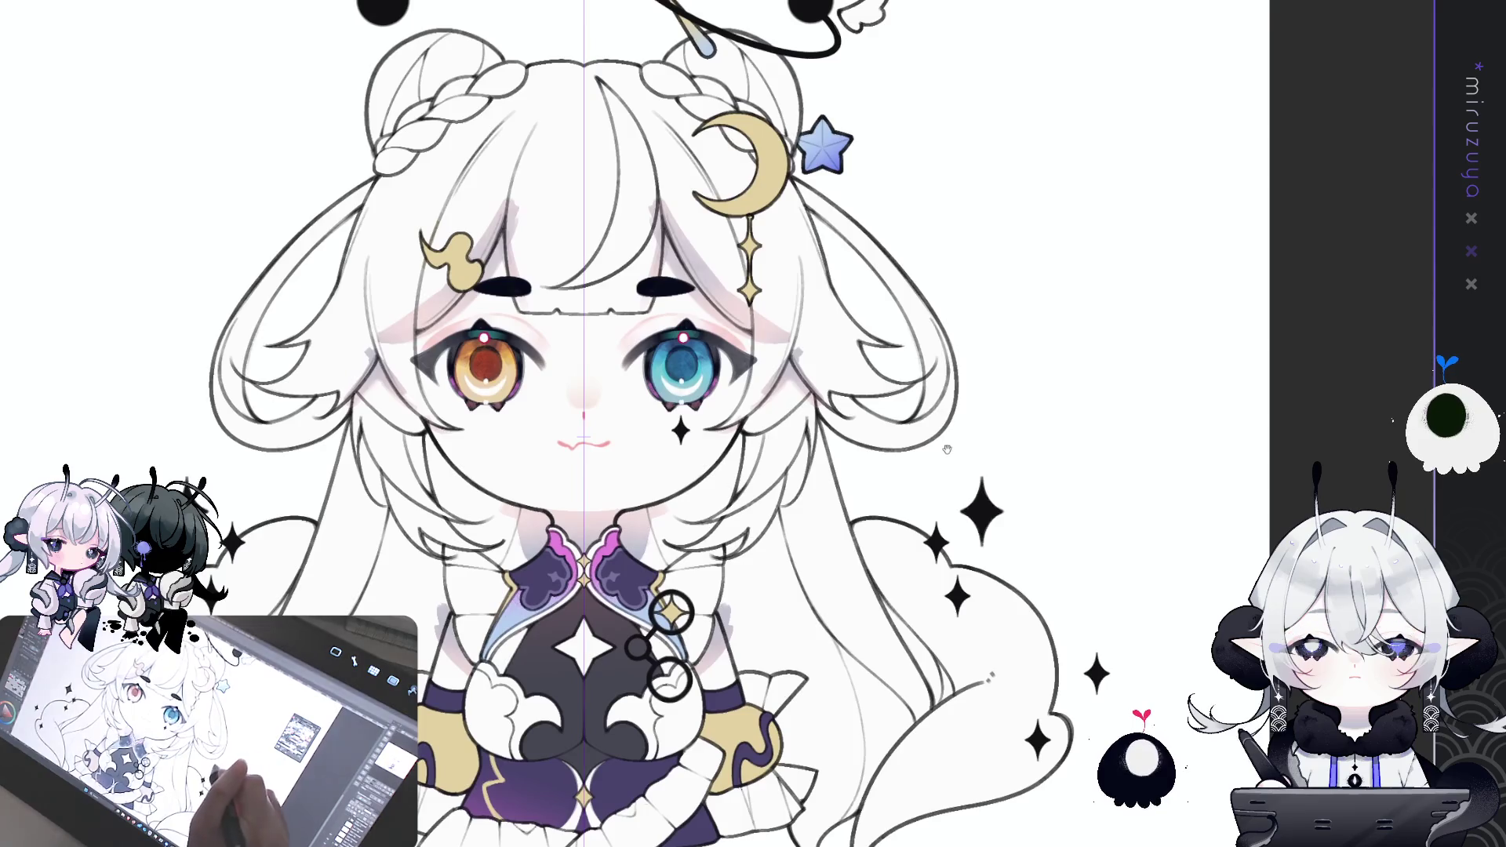
- Draw faint neck lines under the chin and mirrored guide arcs around the figure
left_click_drag(891, 225, 884, 307)
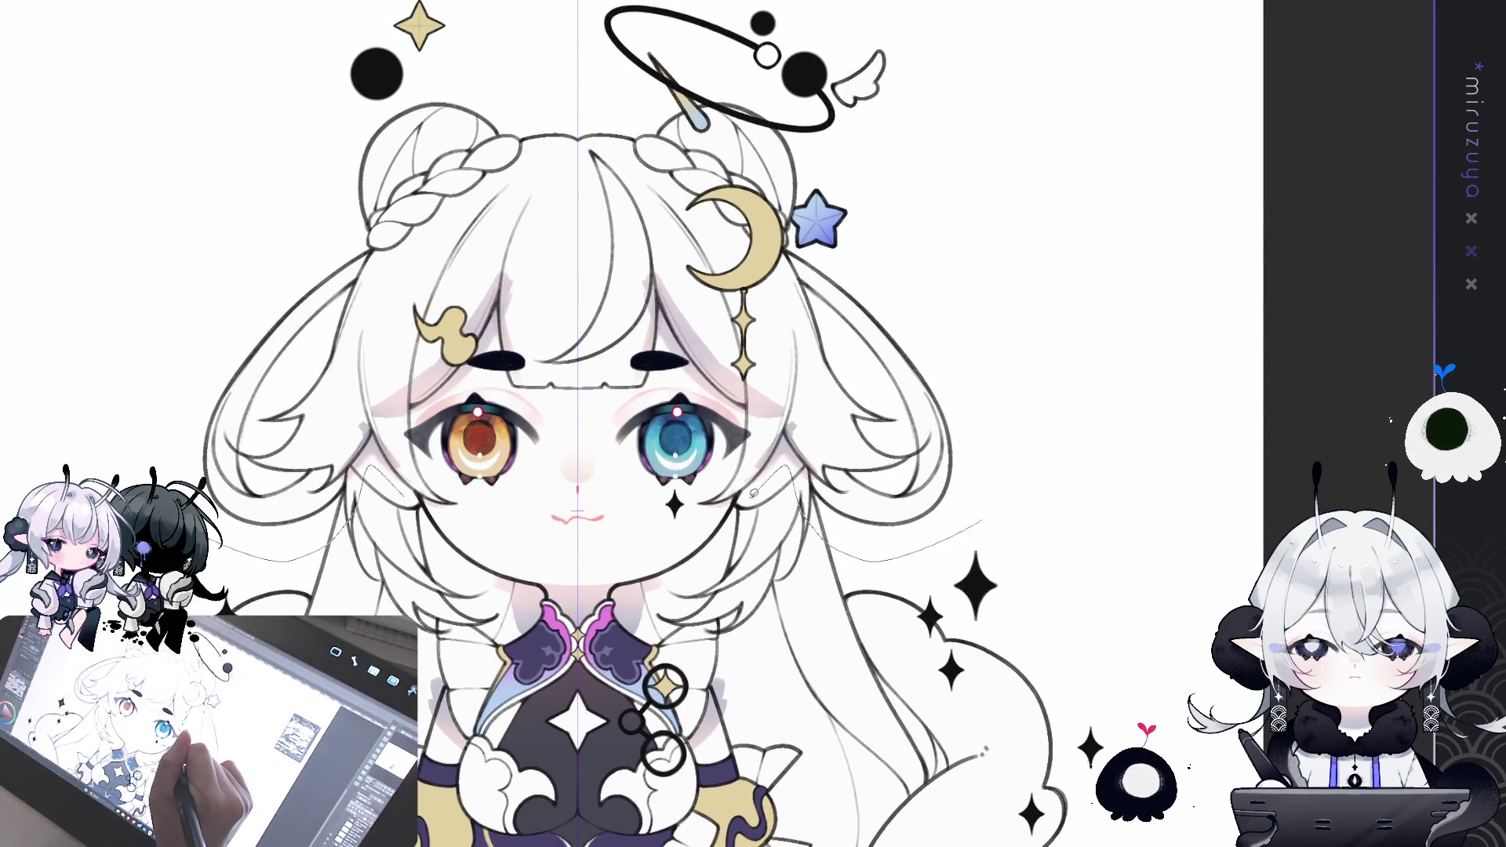
left_click_drag(1016, 487, 1012, 367)
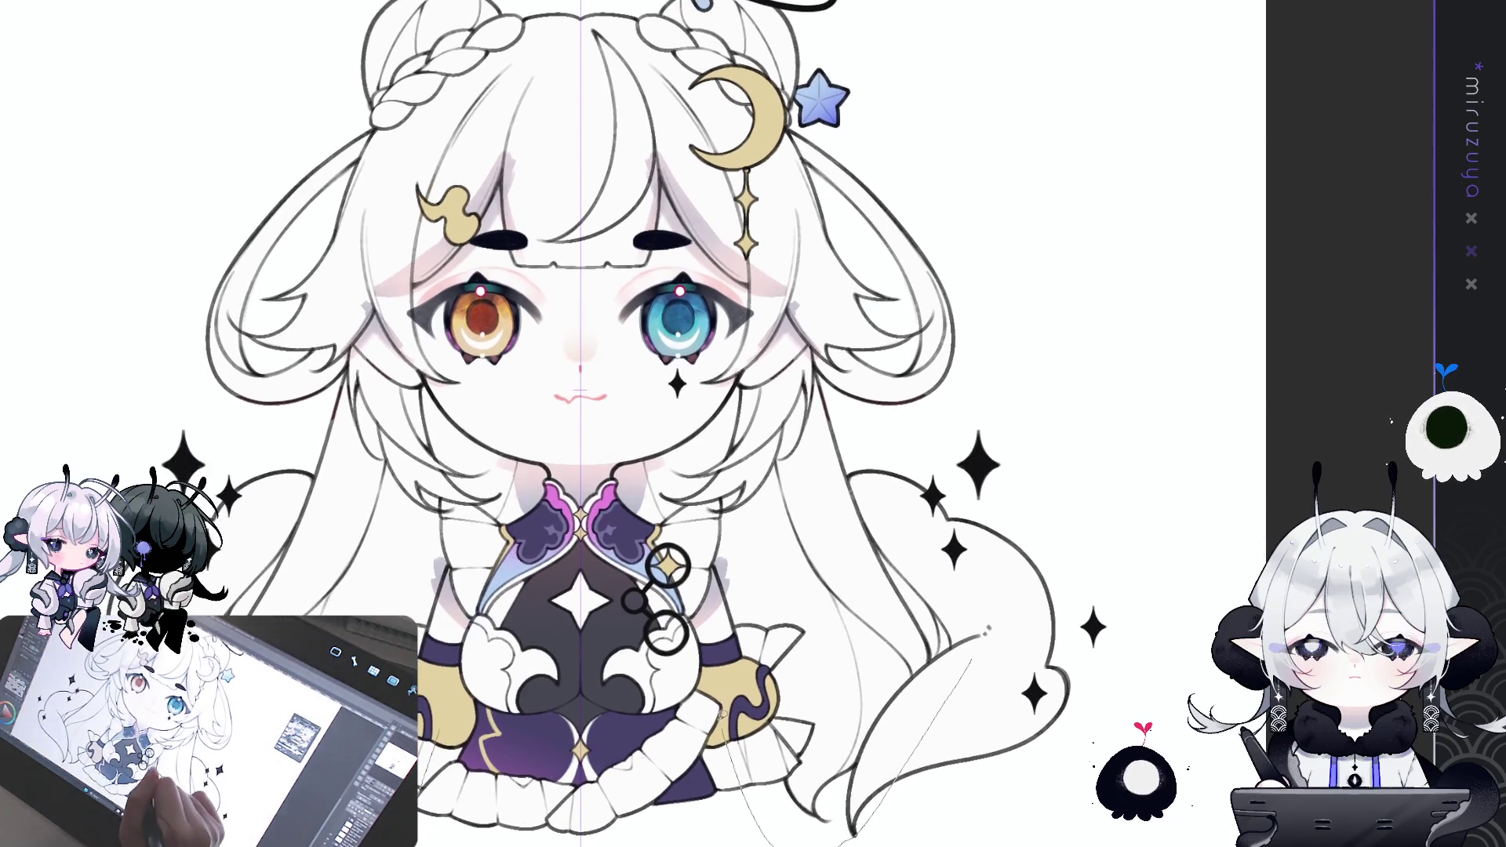
left_click_drag(496, 419, 552, 475)
left_click_drag(605, 474, 664, 420)
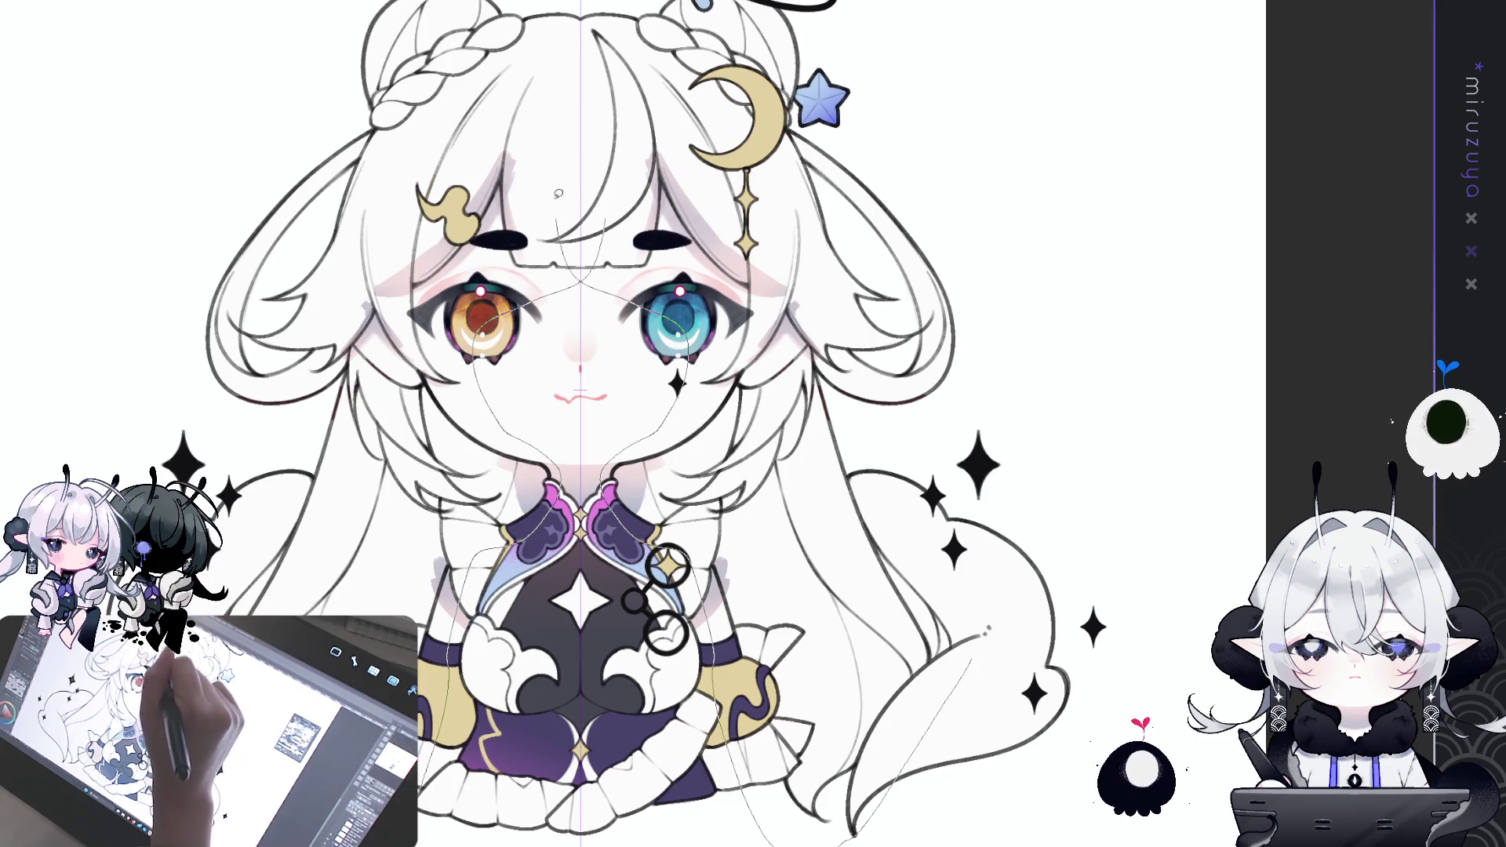
left_click_drag(1012, 353, 1011, 565)
left_click_drag(753, 55, 1184, 769)
mouse_move(1012, 565)
left_mouse_down()
mouse_move(1012, 301)
mouse_move(1026, 646)
mouse_move(1000, 623)
left_mouse_up()
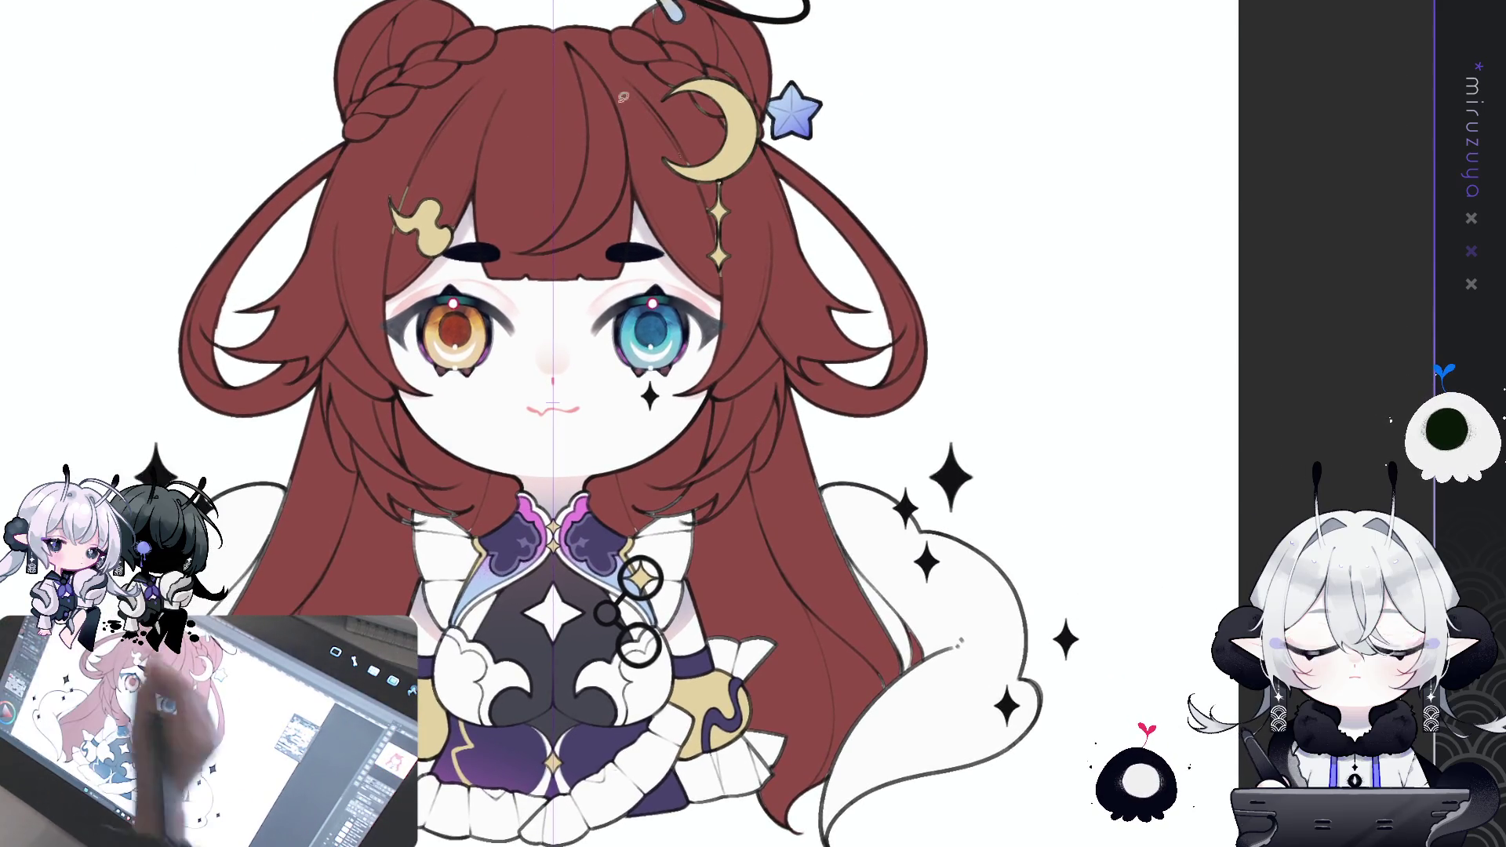
- Fill both ears white and add mirrored darker shading to them
key("alt+BackSpace")
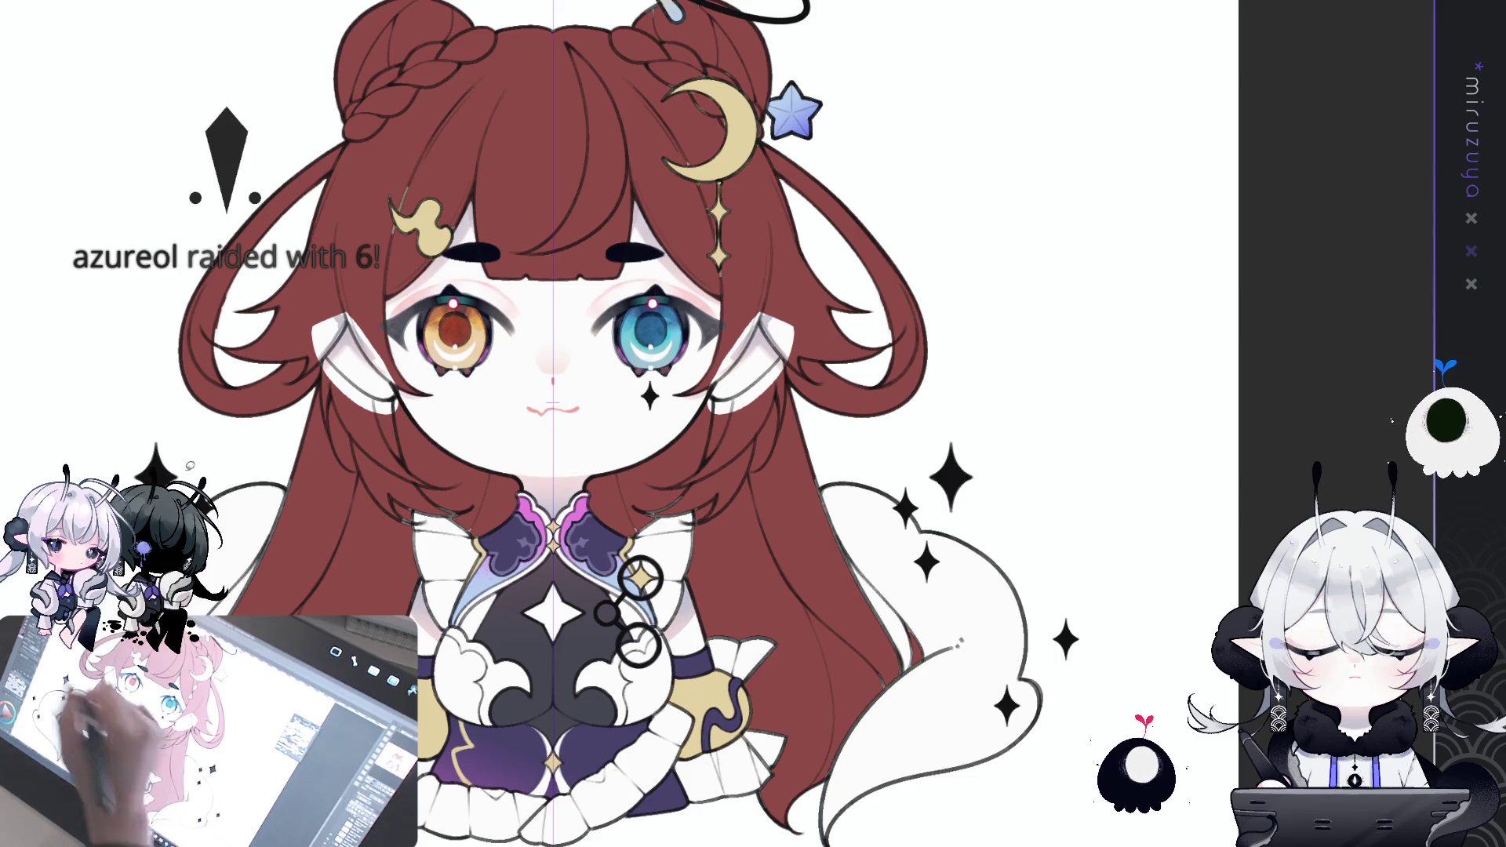
mouse_move(773, 296)
left_mouse_down()
mouse_move(757, 369)
mouse_move(753, 302)
left_mouse_up()
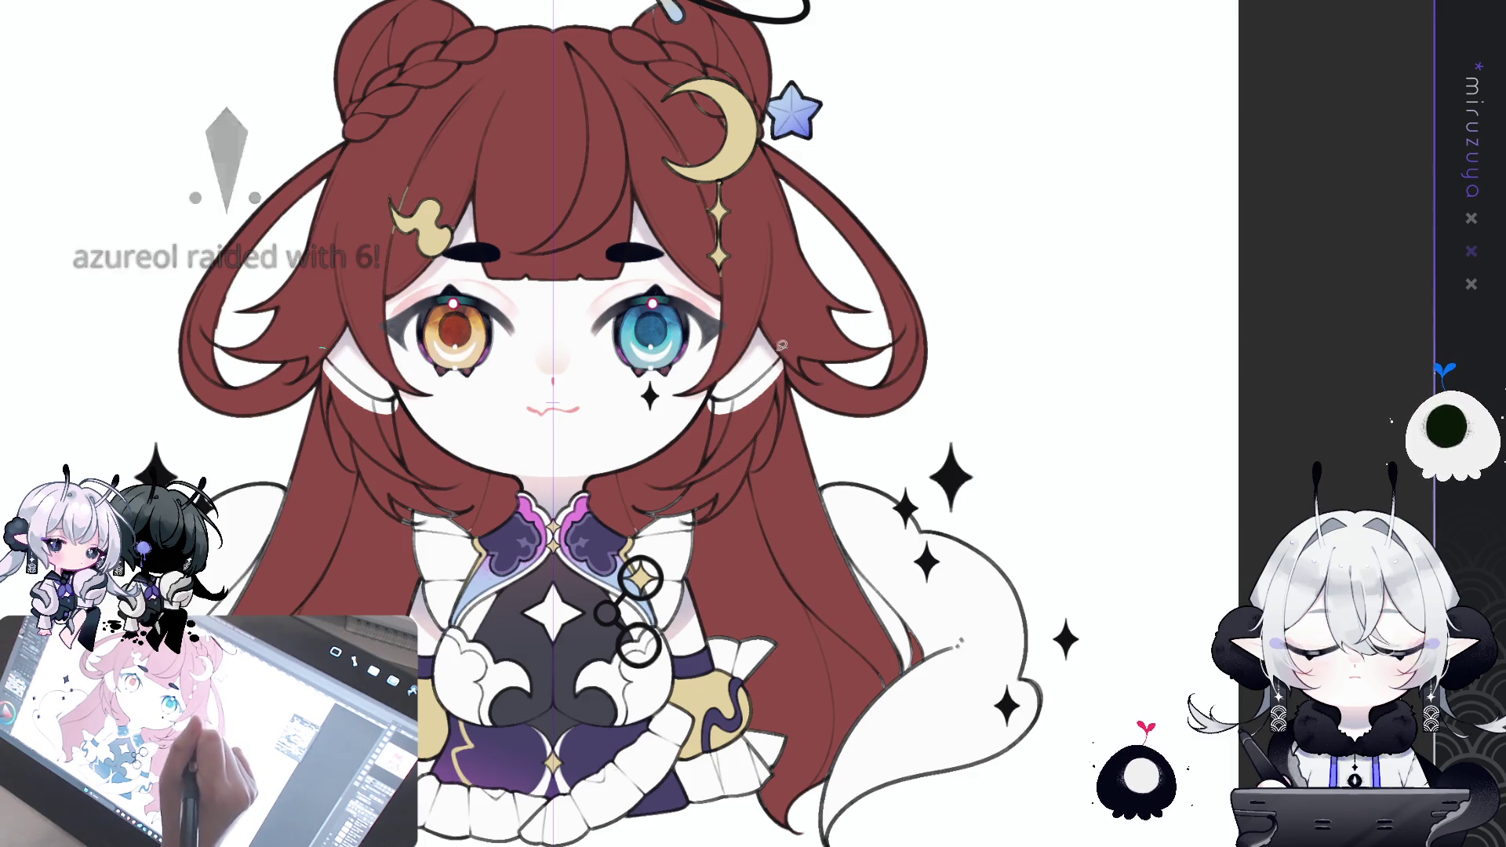
left_click_drag(785, 428, 702, 349)
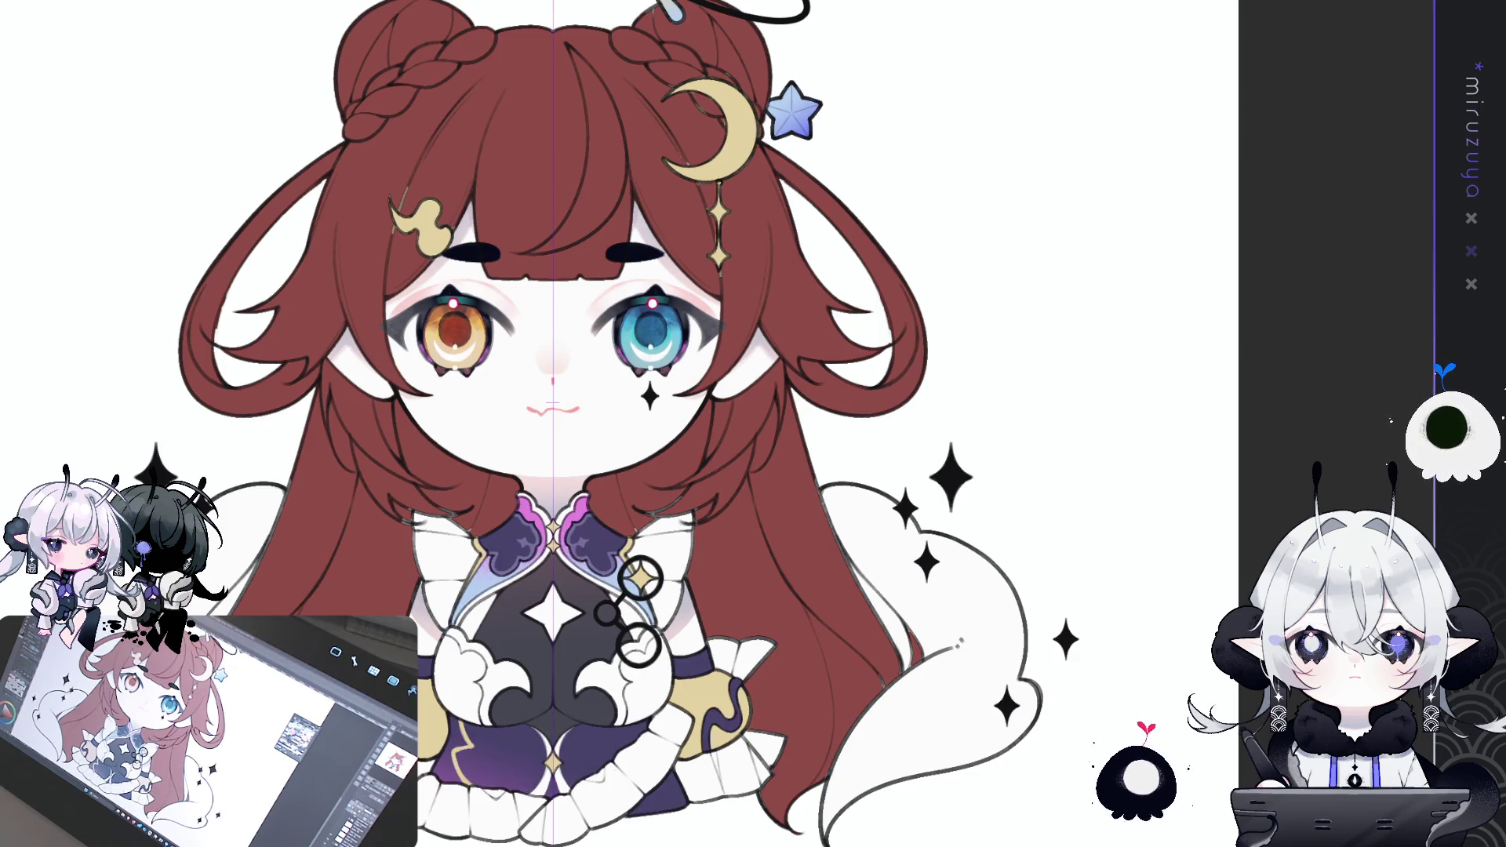
scroll(627, 424, "up", 3)
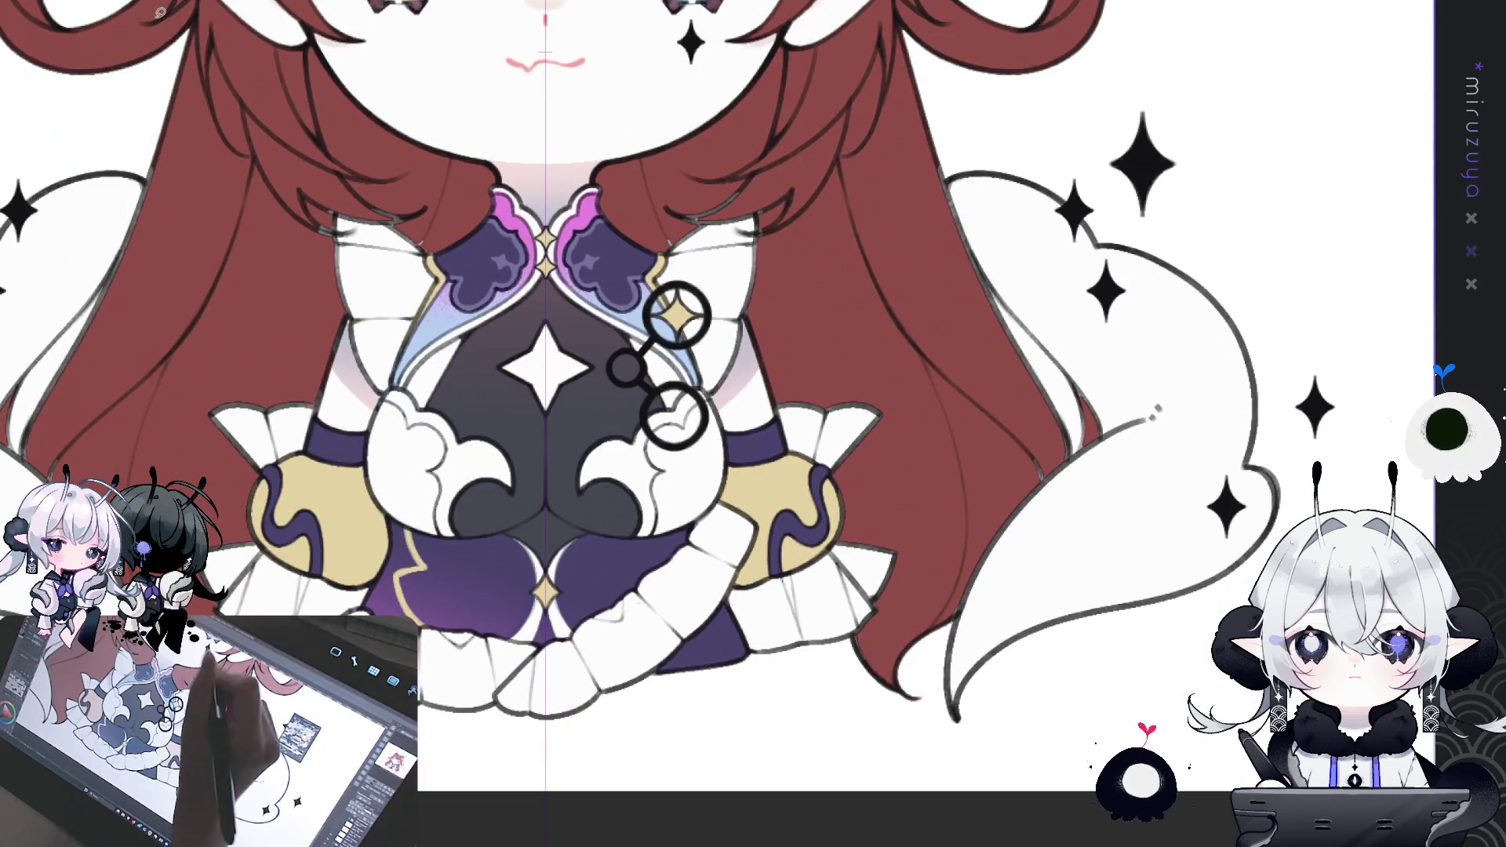
mouse_move(763, 210)
left_mouse_down()
mouse_move(673, 235)
mouse_move(793, 149)
left_mouse_up()
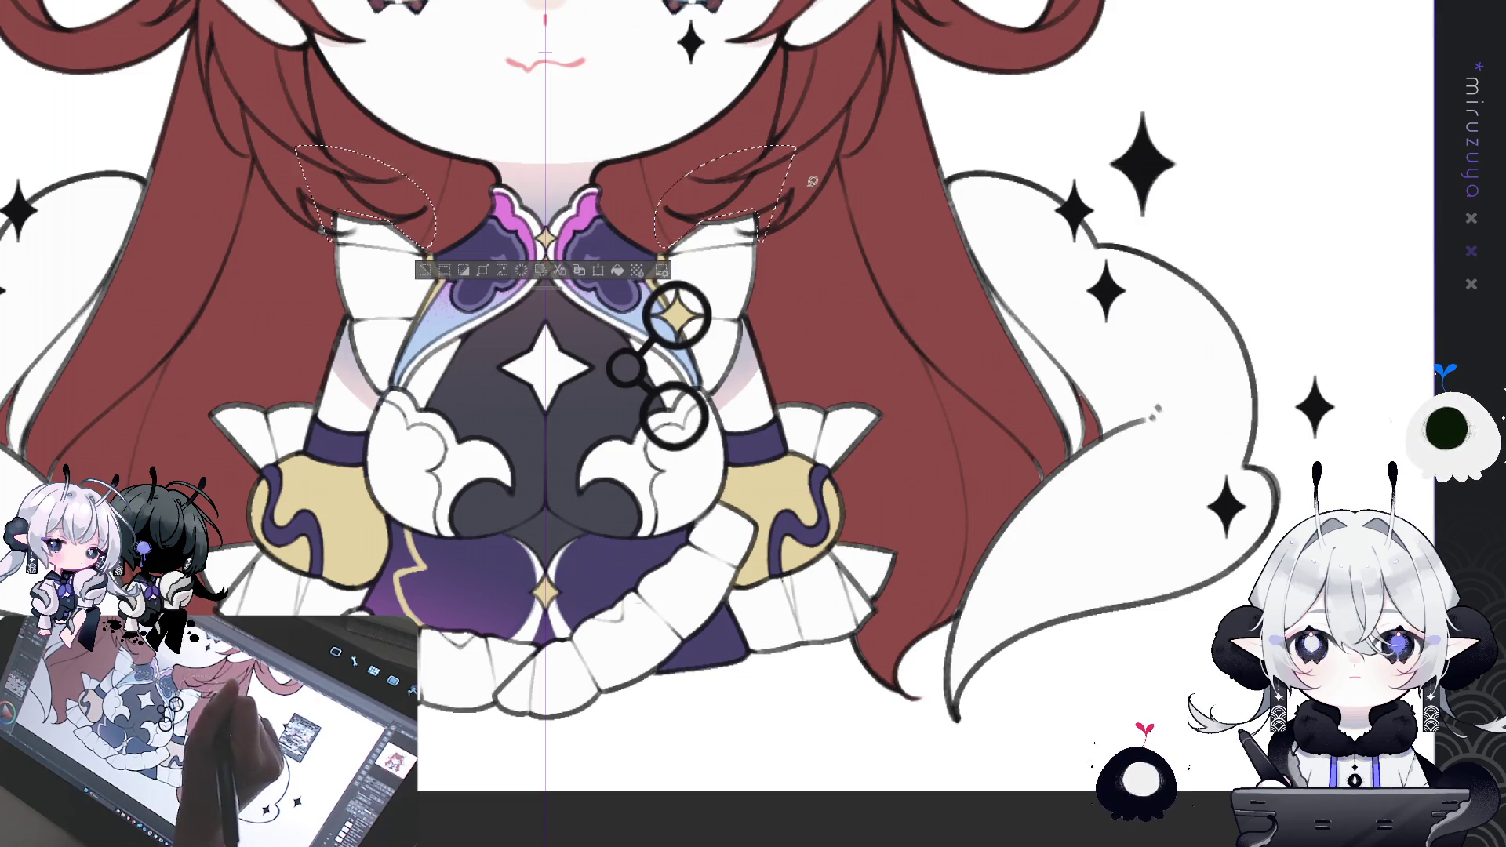
key("ctrl+d")
left_click_drag(994, 321, 873, 313)
mouse_move(811, 135)
left_mouse_down()
mouse_move(855, 309)
mouse_move(870, 275)
mouse_move(860, 145)
left_mouse_up()
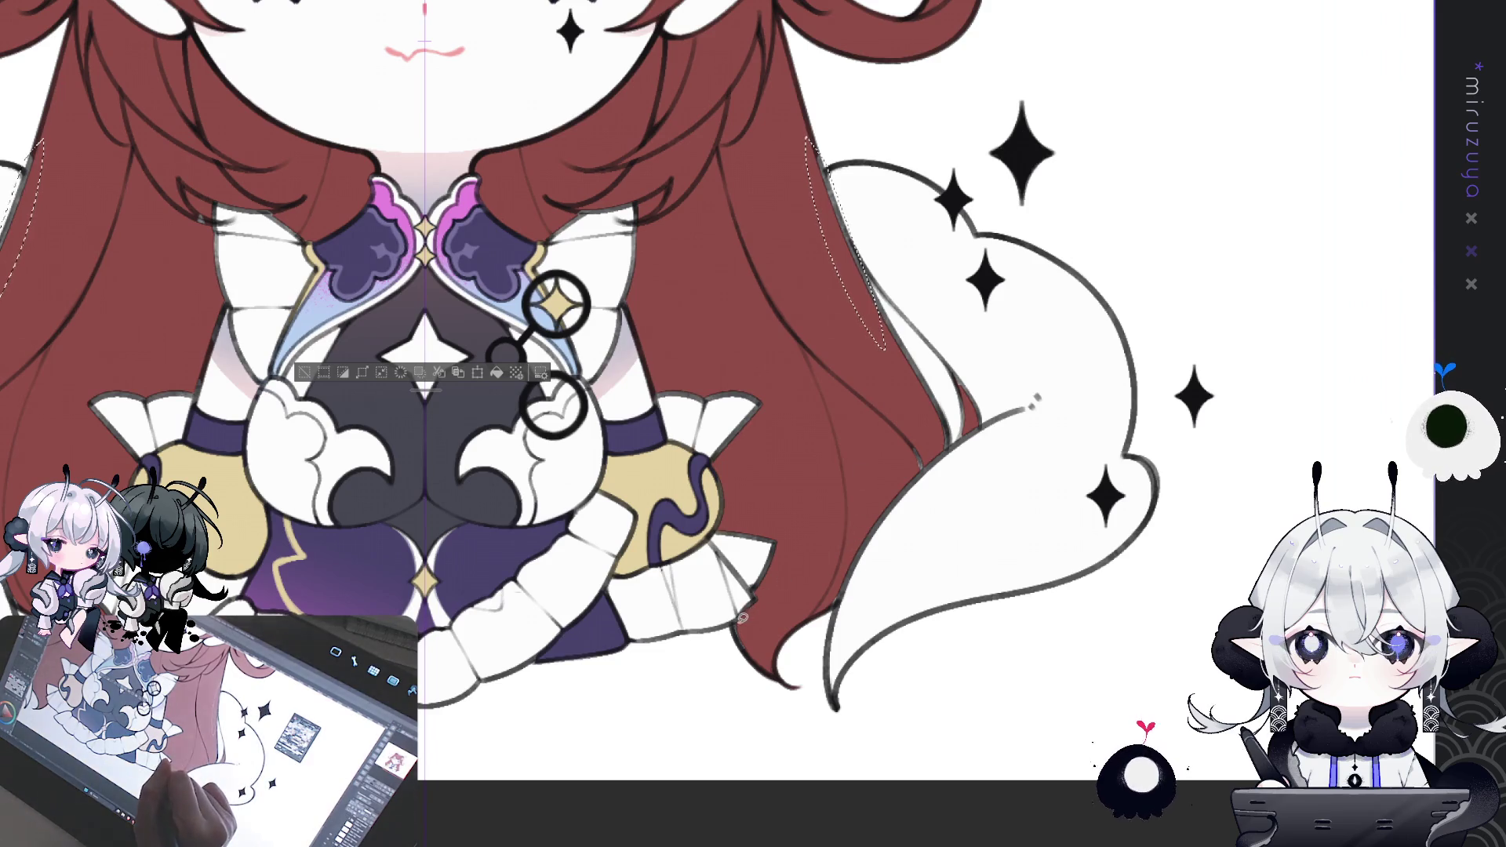
left_click_drag(733, 624, 773, 663)
mouse_move(805, 418)
left_mouse_down()
mouse_move(945, 654)
mouse_move(973, 660)
left_mouse_up()
scroll(945, 654, "up", 3)
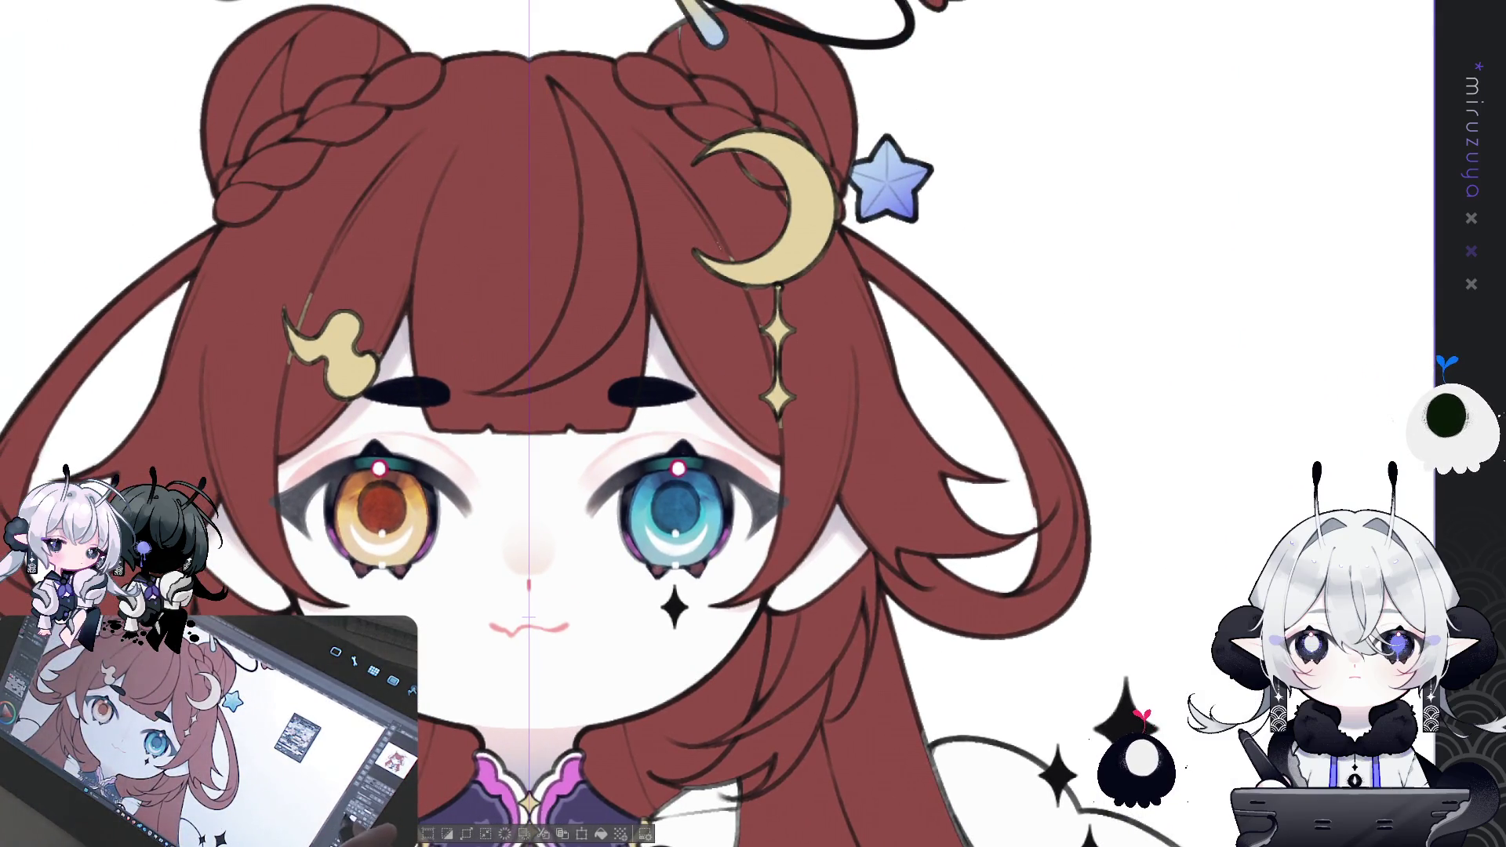
mouse_move(694, 24)
left_mouse_down()
mouse_move(681, 112)
mouse_move(665, 106)
left_mouse_up()
left_click_drag(818, 453, 826, 244)
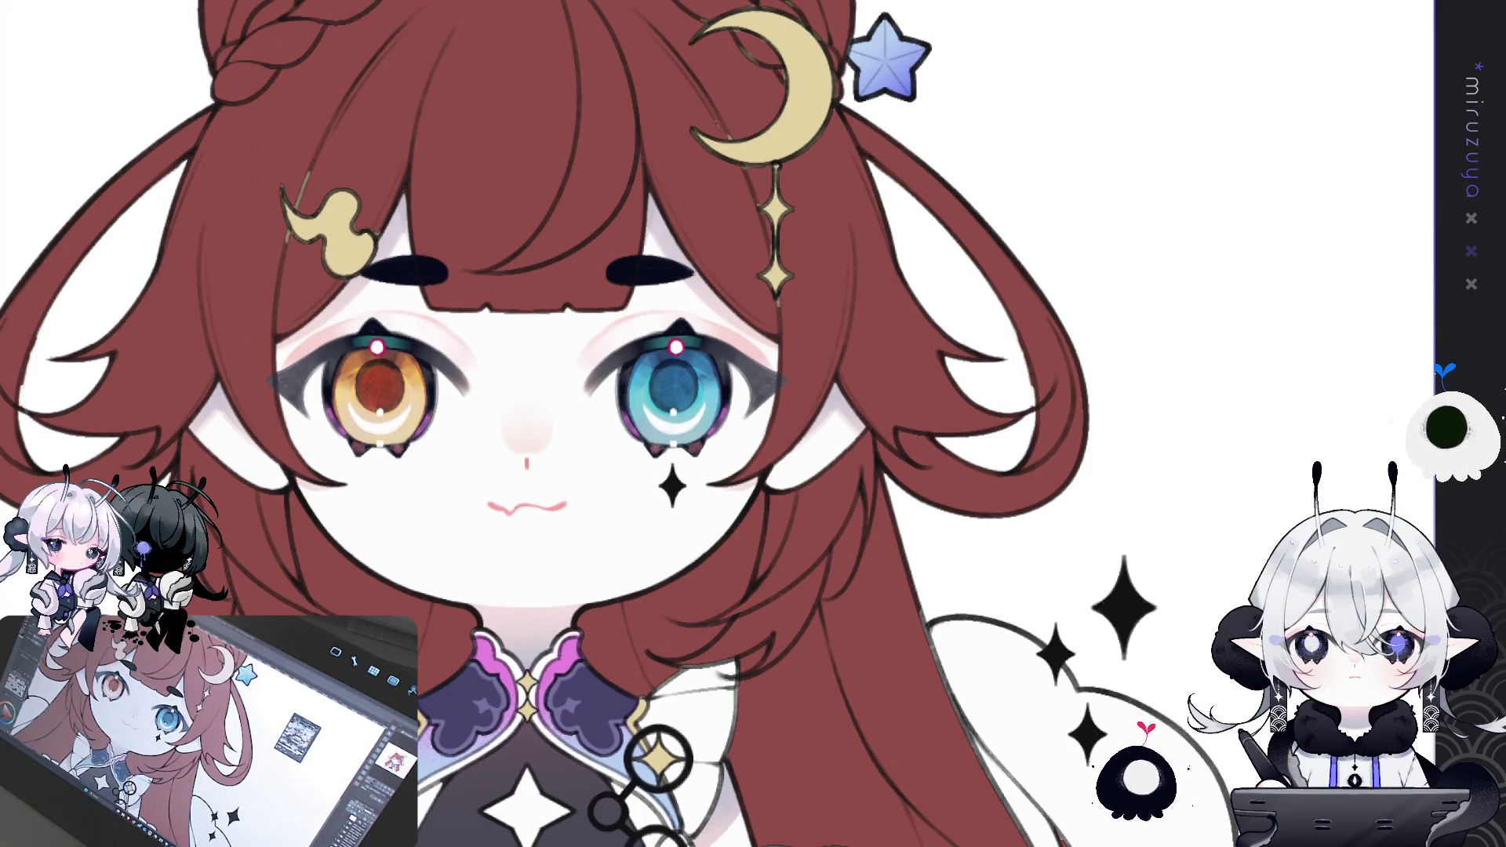
key("ctrl+z")
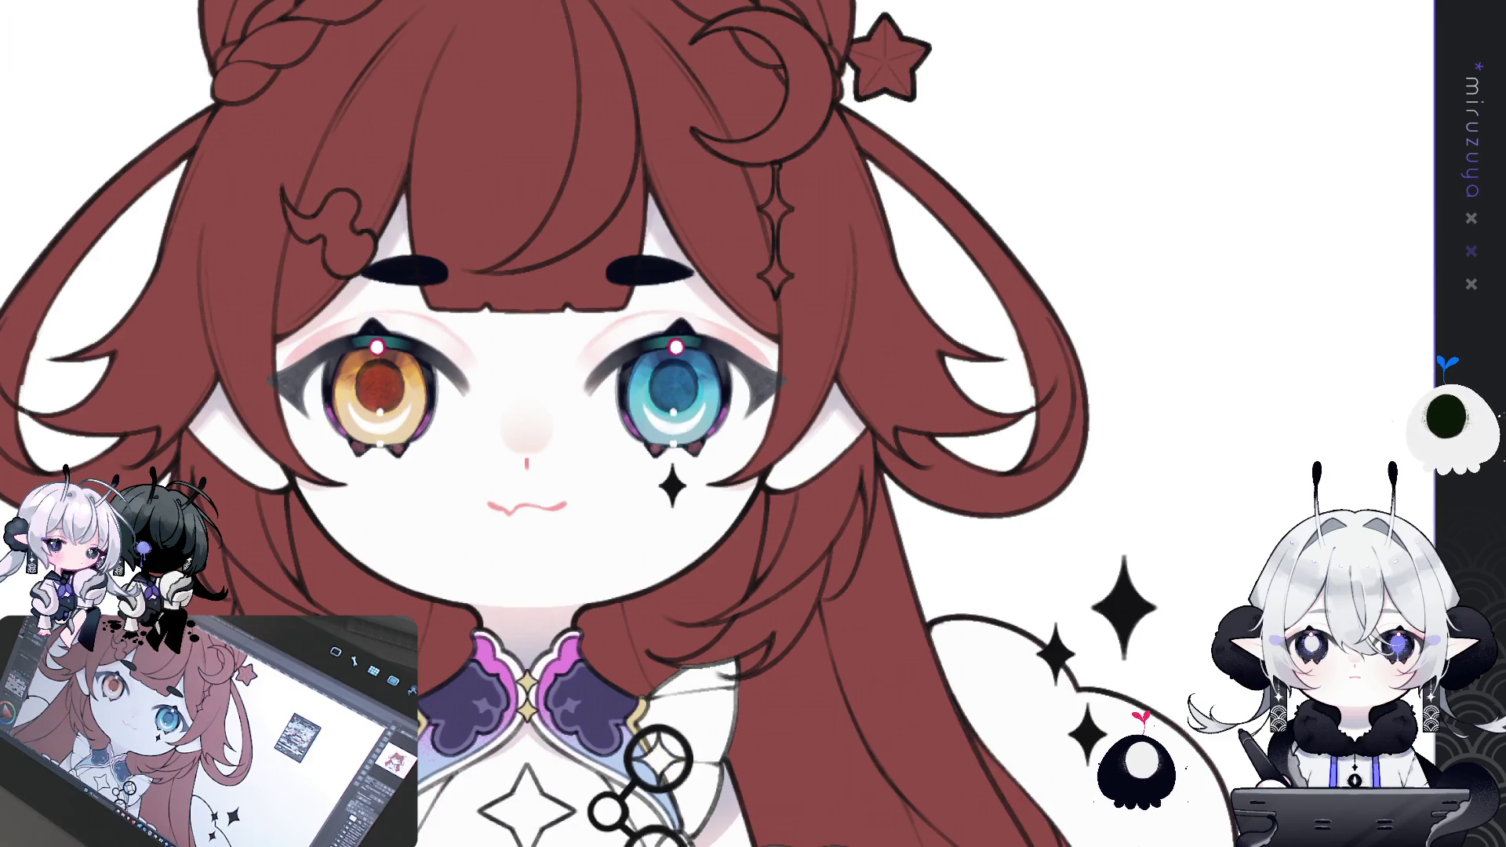
key("ctrl+y")
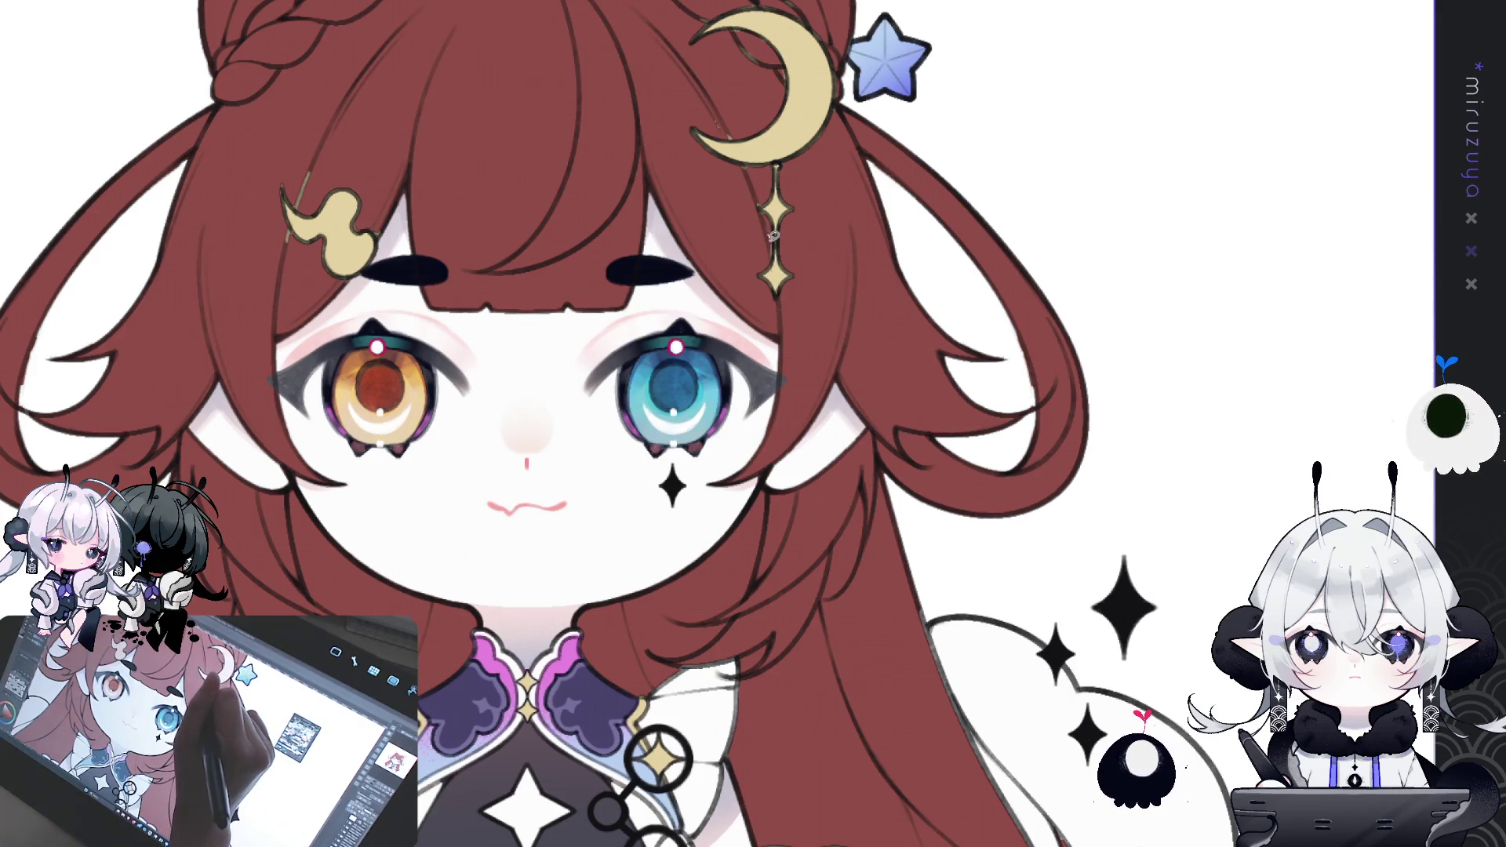
mouse_move(773, 257)
left_mouse_down()
mouse_move(772, 170)
mouse_move(765, 184)
mouse_move(702, 94)
mouse_move(702, 161)
mouse_move(729, 200)
mouse_move(765, 202)
mouse_move(751, 153)
mouse_move(784, 149)
mouse_move(815, 235)
mouse_move(828, 192)
mouse_move(819, 206)
left_mouse_up()
left_click(768, 249)
left_click(770, 164)
left_click(816, 143)
left_click(785, 94)
scroll(738, 149, "up", 3)
left_click(817, 166)
mouse_move(836, 125)
left_mouse_down()
mouse_move(824, 176)
mouse_move(839, 127)
mouse_move(809, 154)
mouse_move(760, 104)
left_mouse_up()
key("ctrl+d")
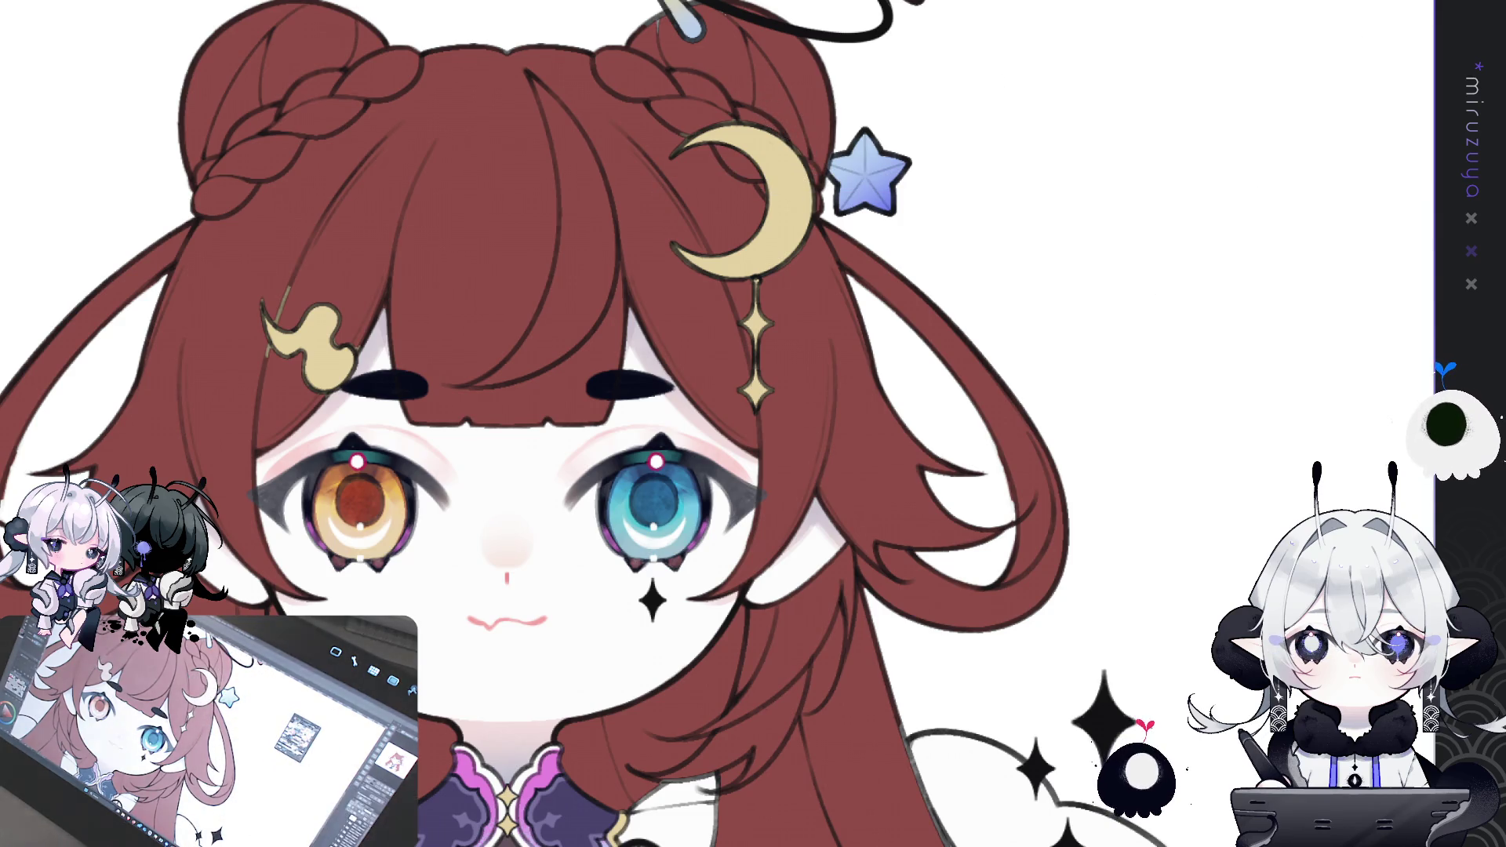
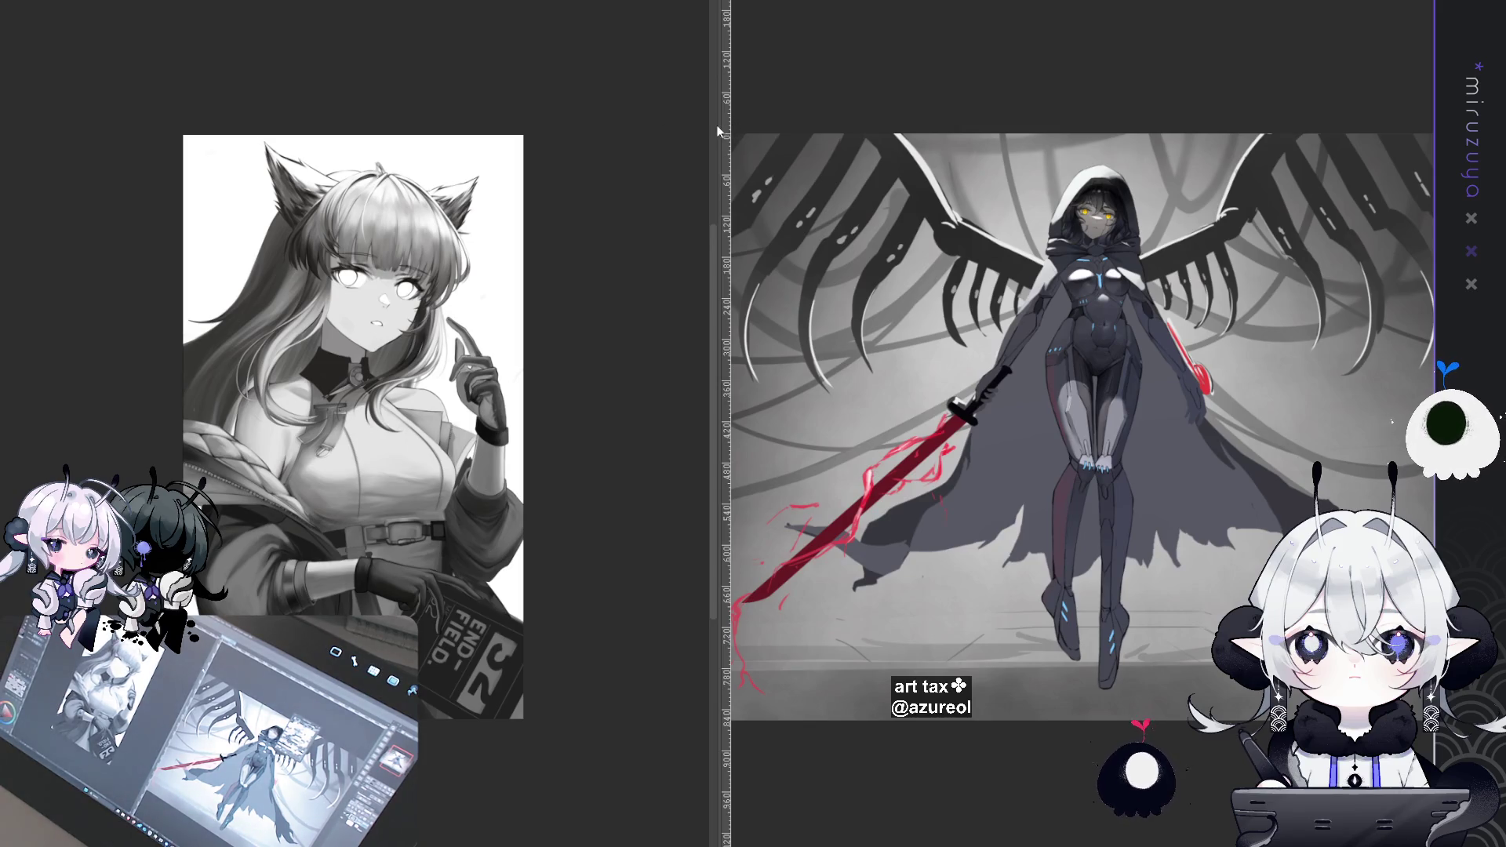
- Widen the right reference pane and pan both references to show the torso, book, legs and floor
left_click_drag(720, 127, 387, 121)
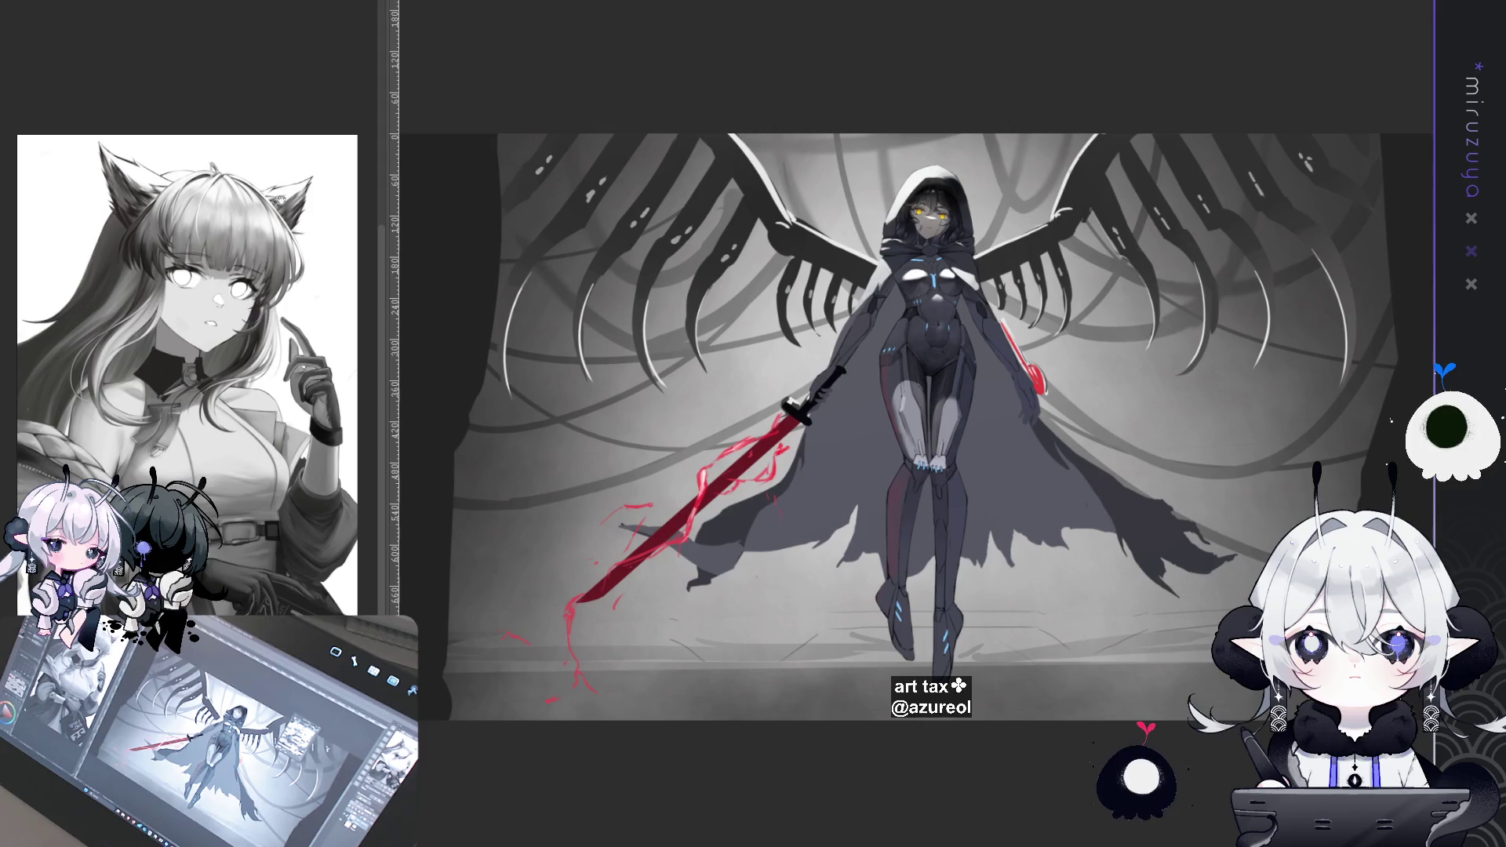
left_click_drag(255, 263, 255, 140)
left_click_drag(833, 366, 833, 261)
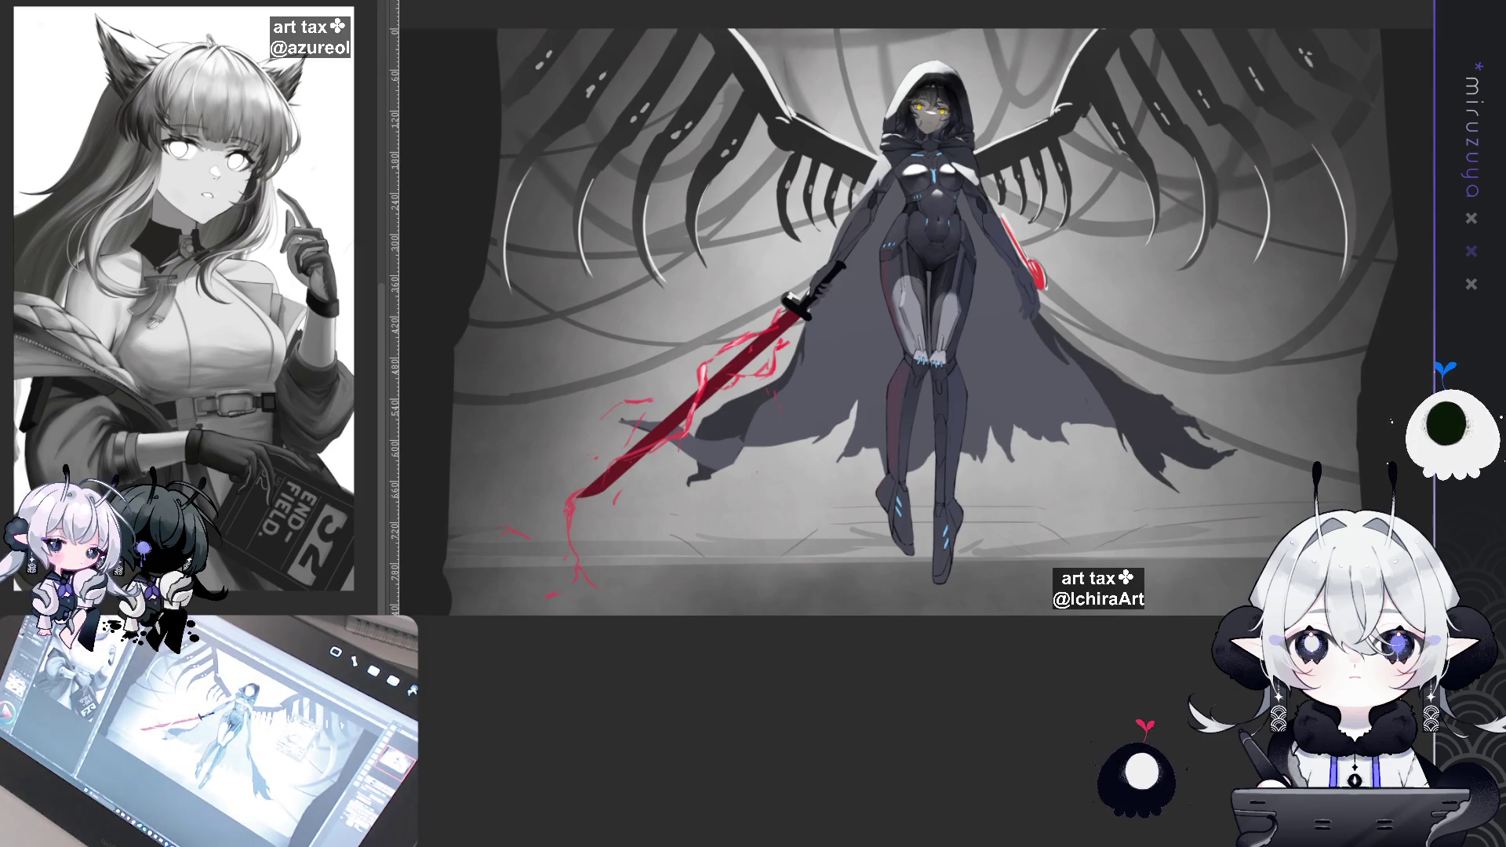
- Scroll back to the chibi illustration's black halo, moon and star ornaments
scroll(848, 145, "up", 2)
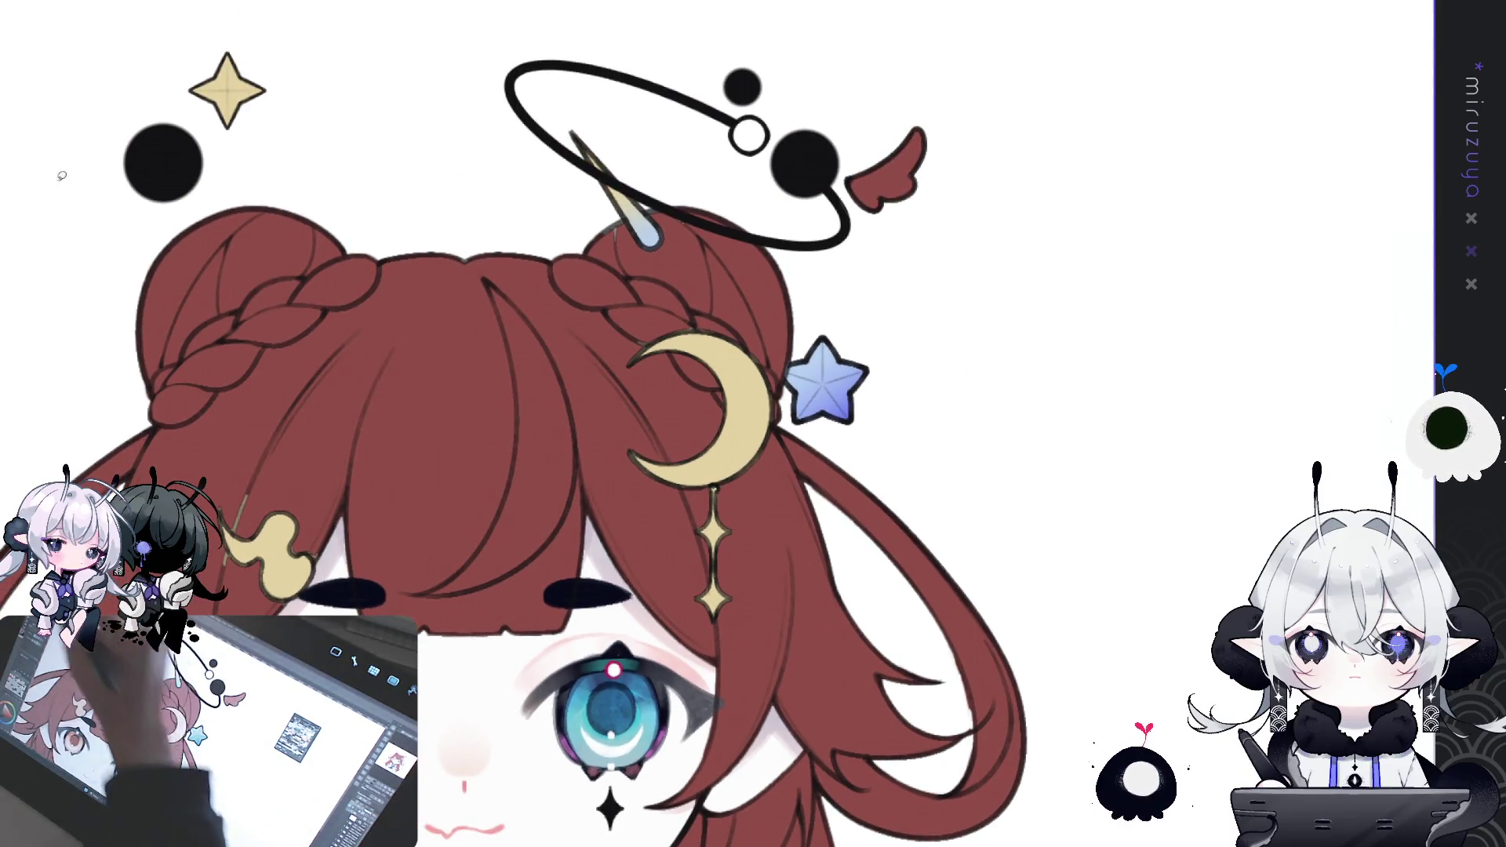
mouse_move(636, 212)
left_mouse_down()
mouse_move(596, 197)
mouse_move(648, 202)
mouse_move(690, 241)
mouse_move(678, 200)
left_mouse_up()
left_click(682, 162)
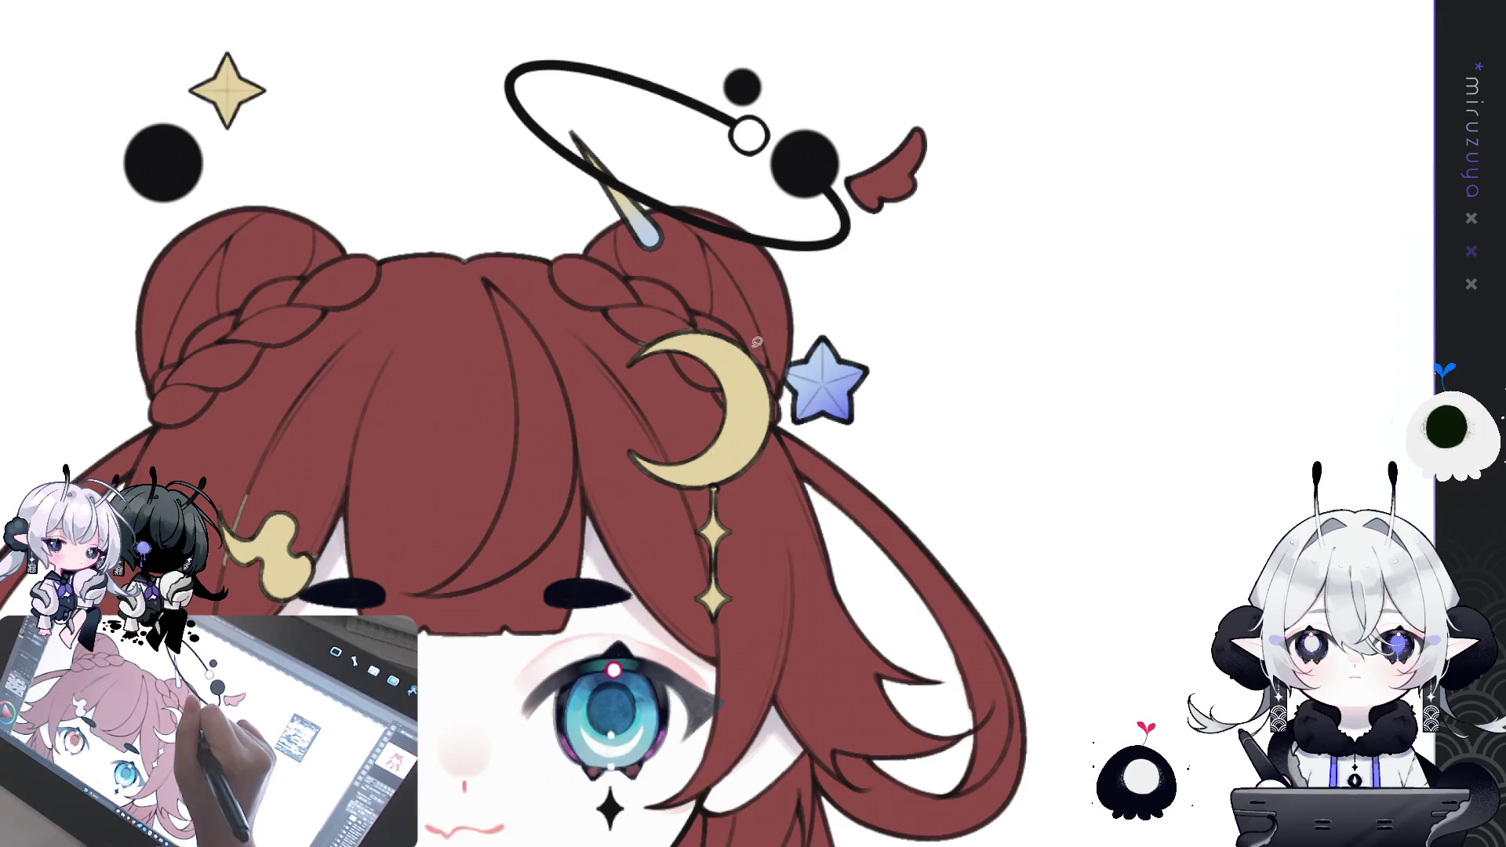
left_click_drag(787, 348, 787, 337)
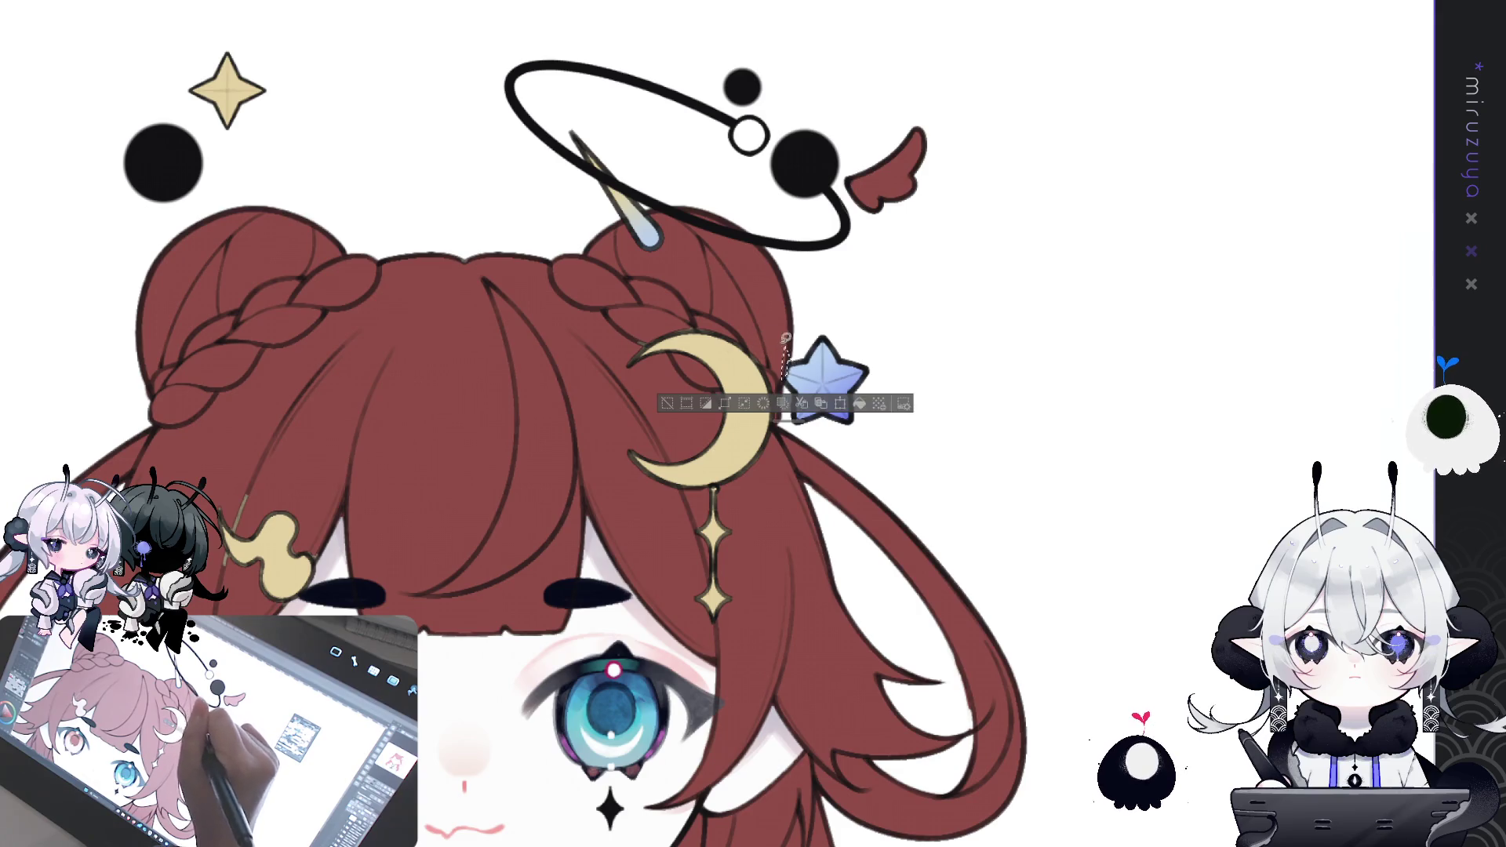
left_click(764, 322)
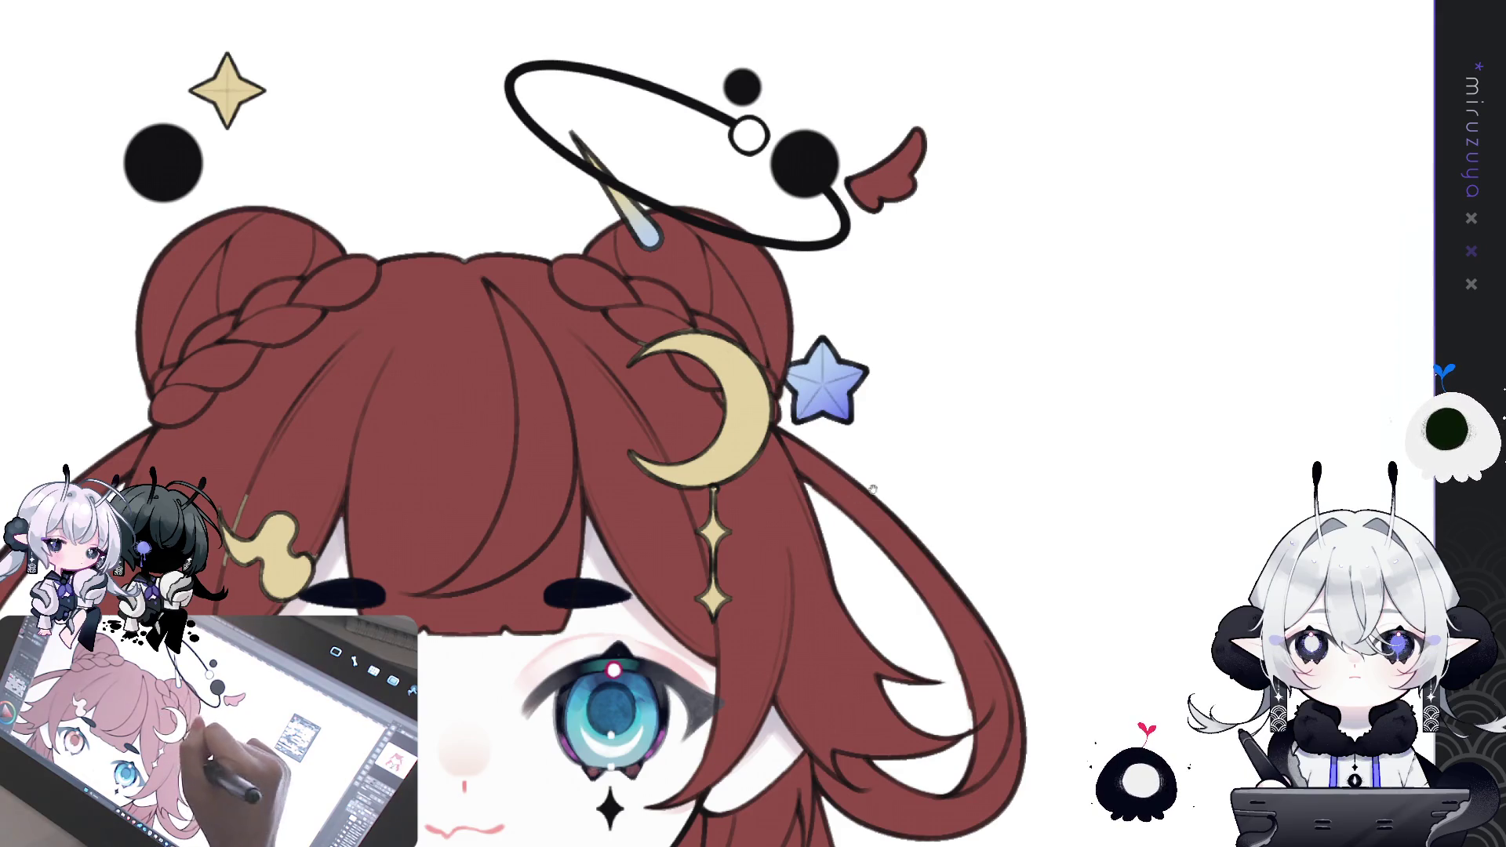
left_click_drag(862, 610, 930, 315)
mouse_move(953, 448)
left_mouse_down()
mouse_move(951, 405)
mouse_move(1156, 99)
left_mouse_up()
left_click_drag(488, 320, 516, 355)
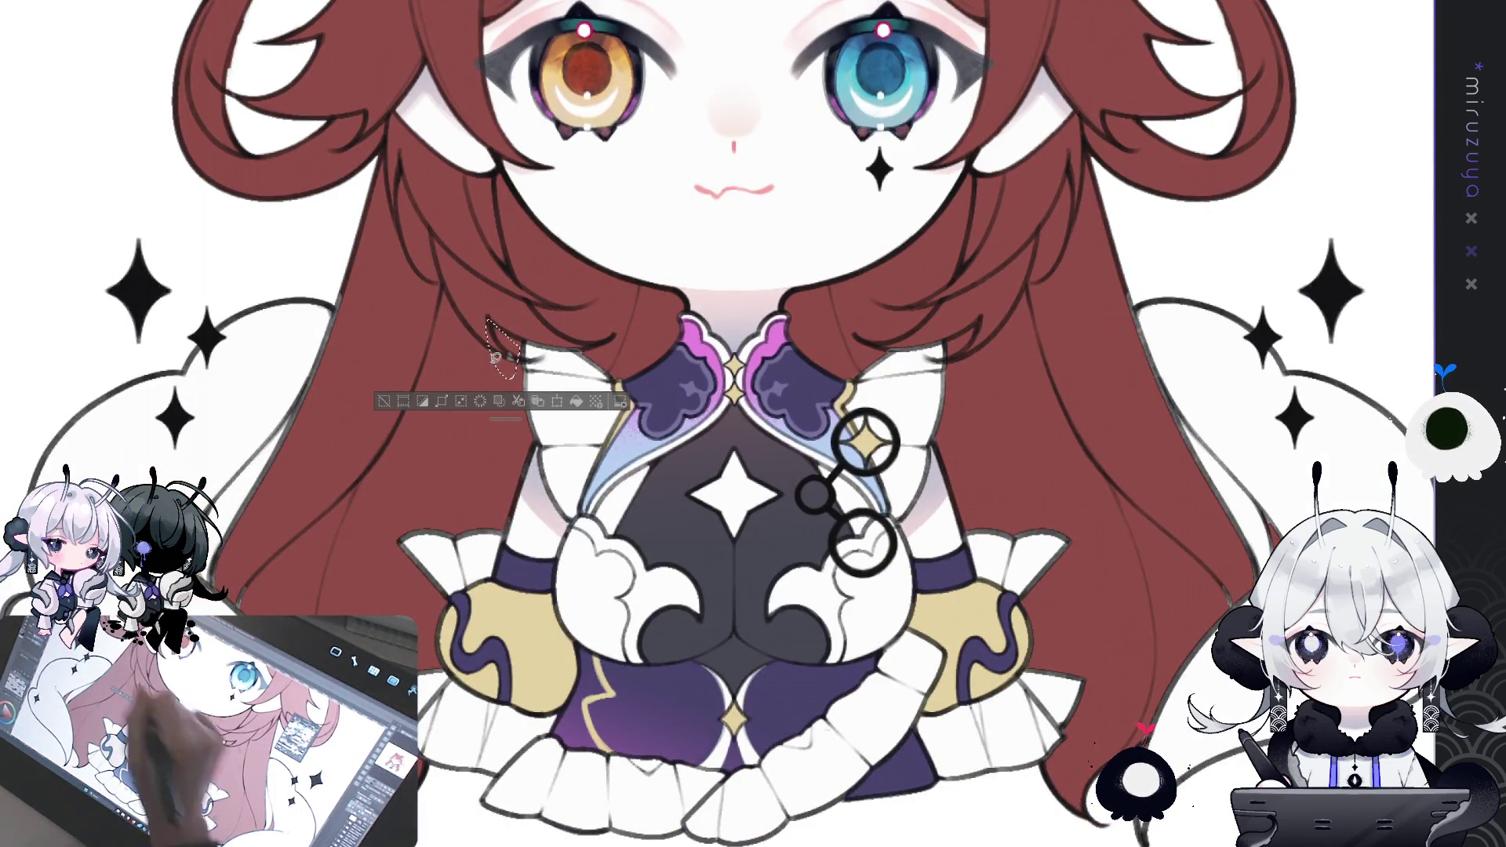
left_click(1050, 245)
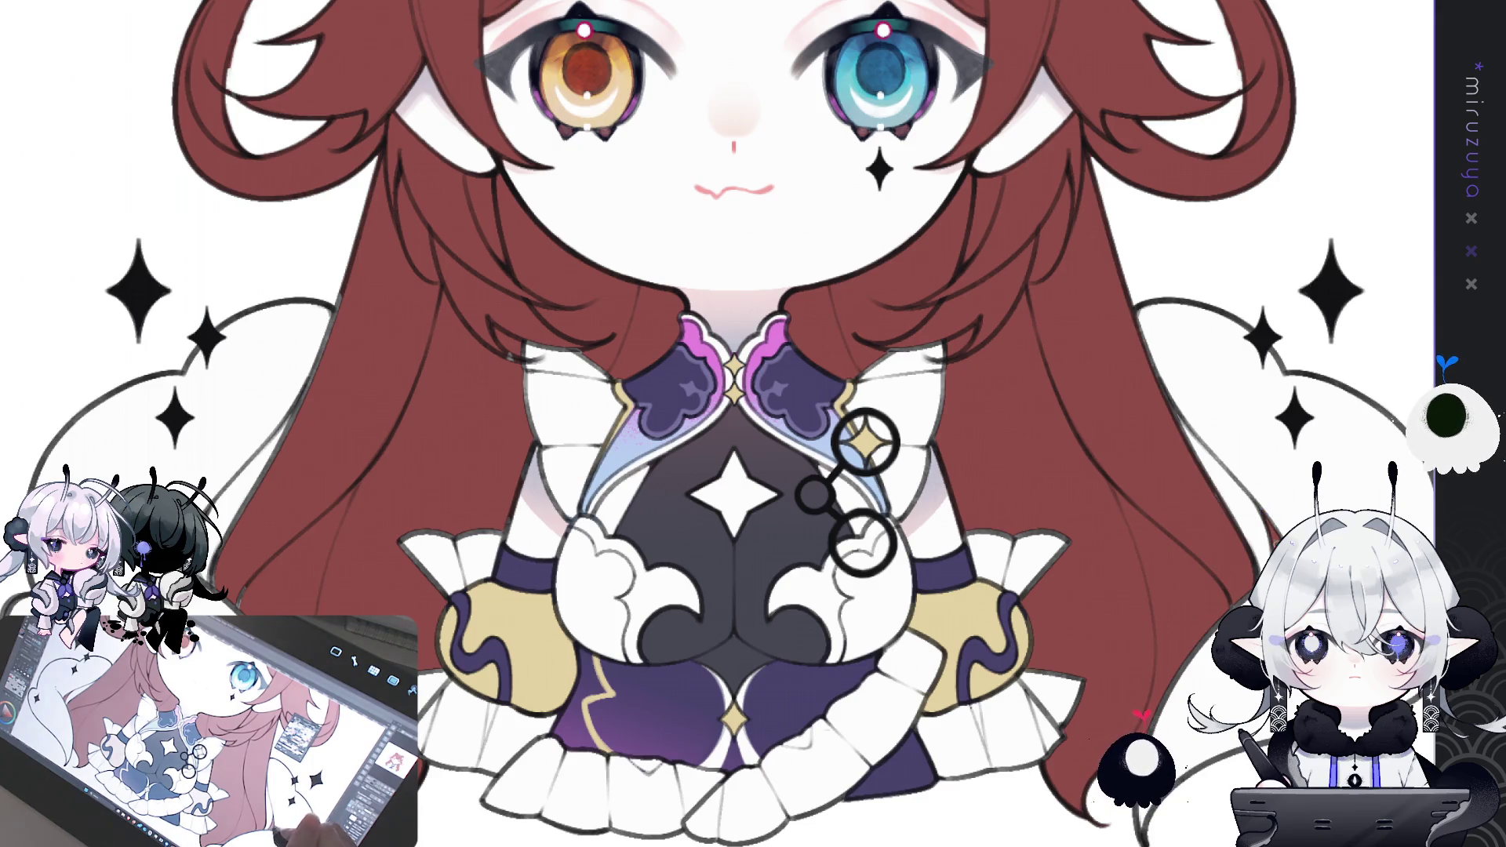
left_click_drag(993, 552, 1089, 498)
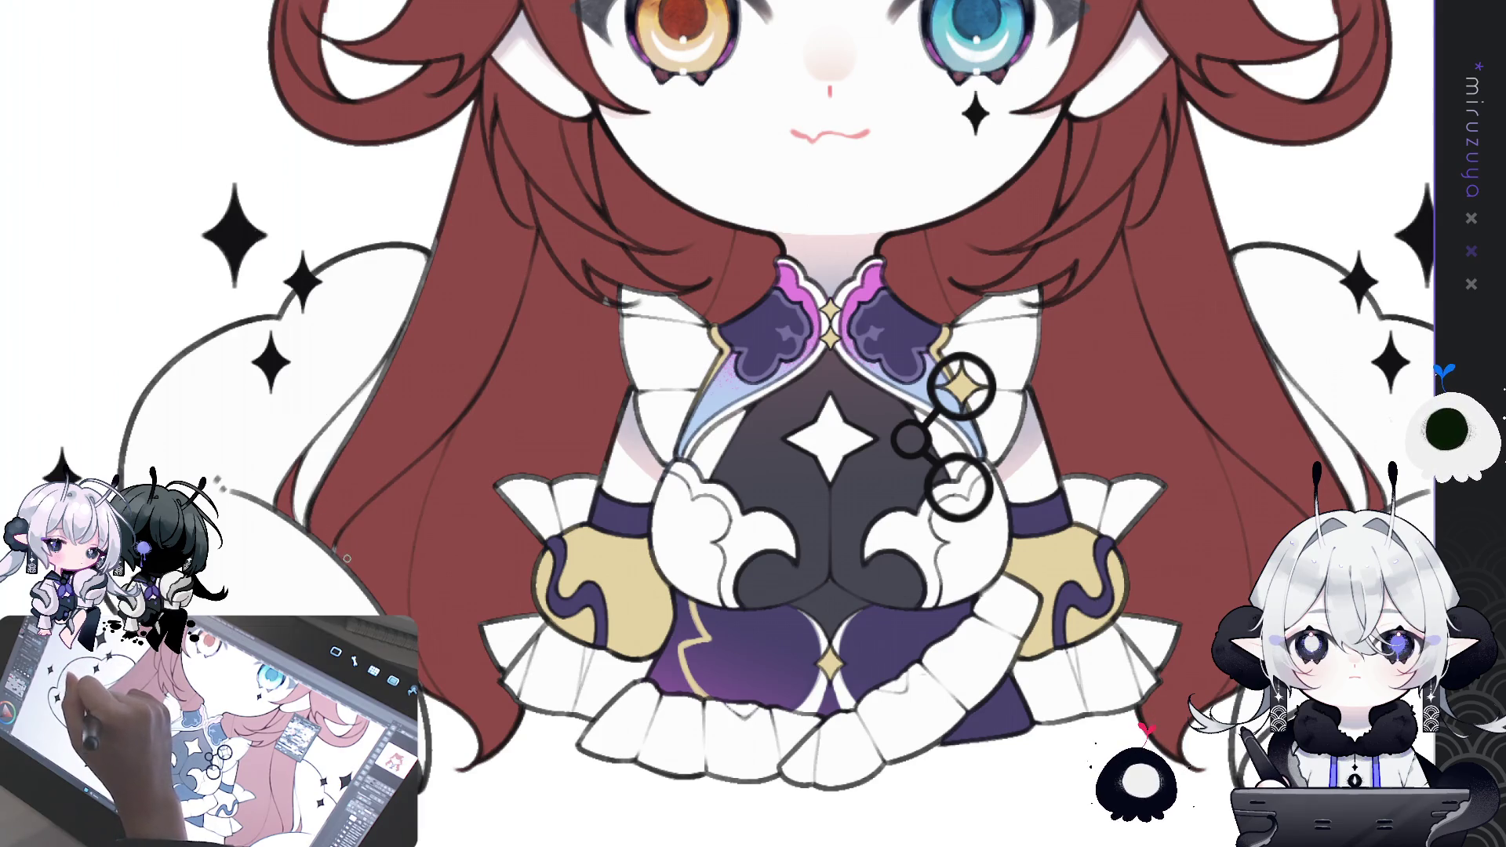
left_click_drag(314, 522, 715, 329)
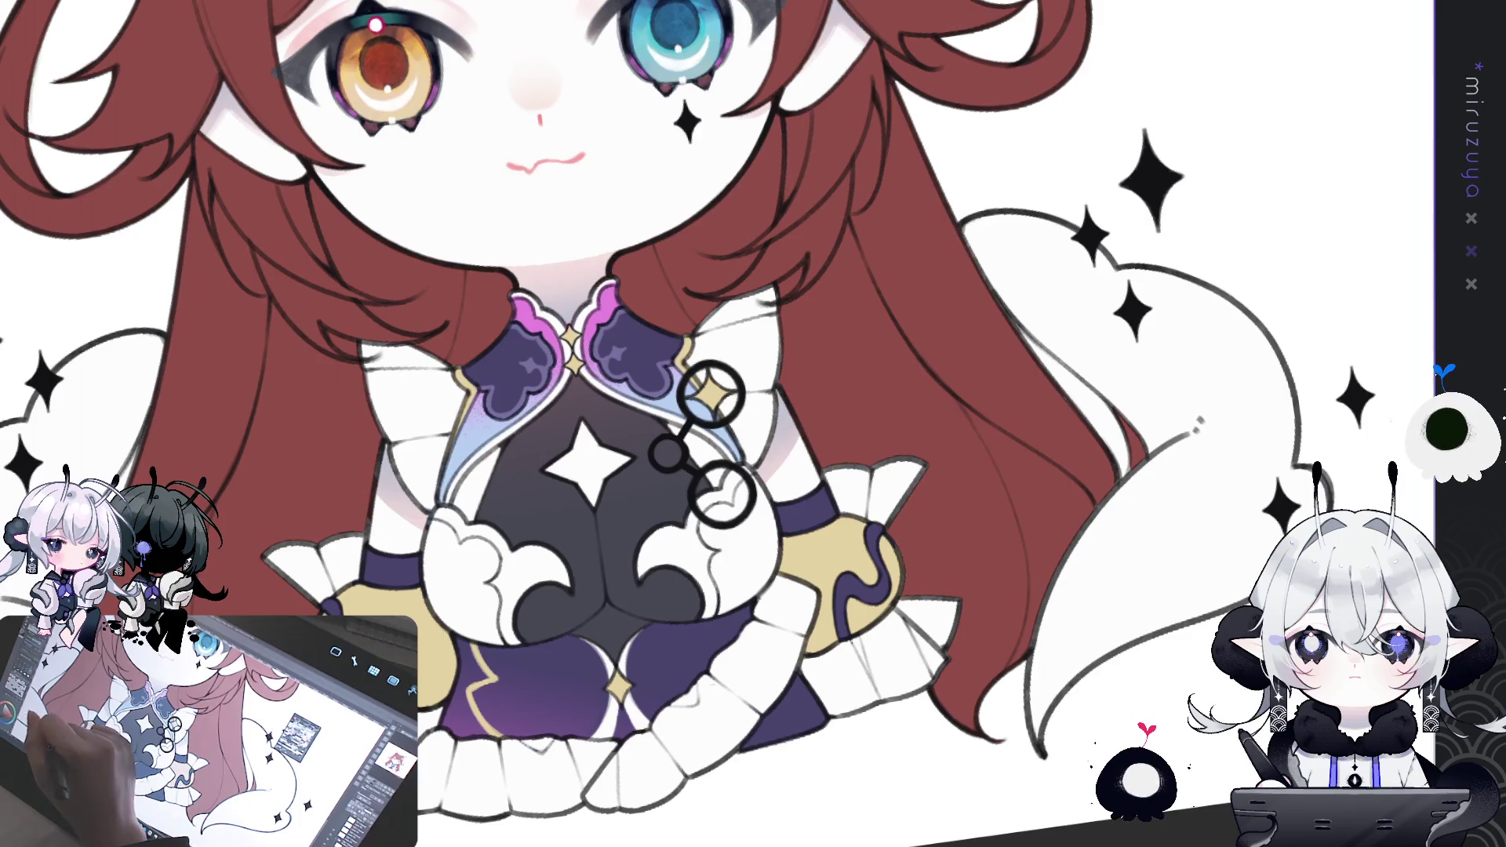
key("ctrl+0")
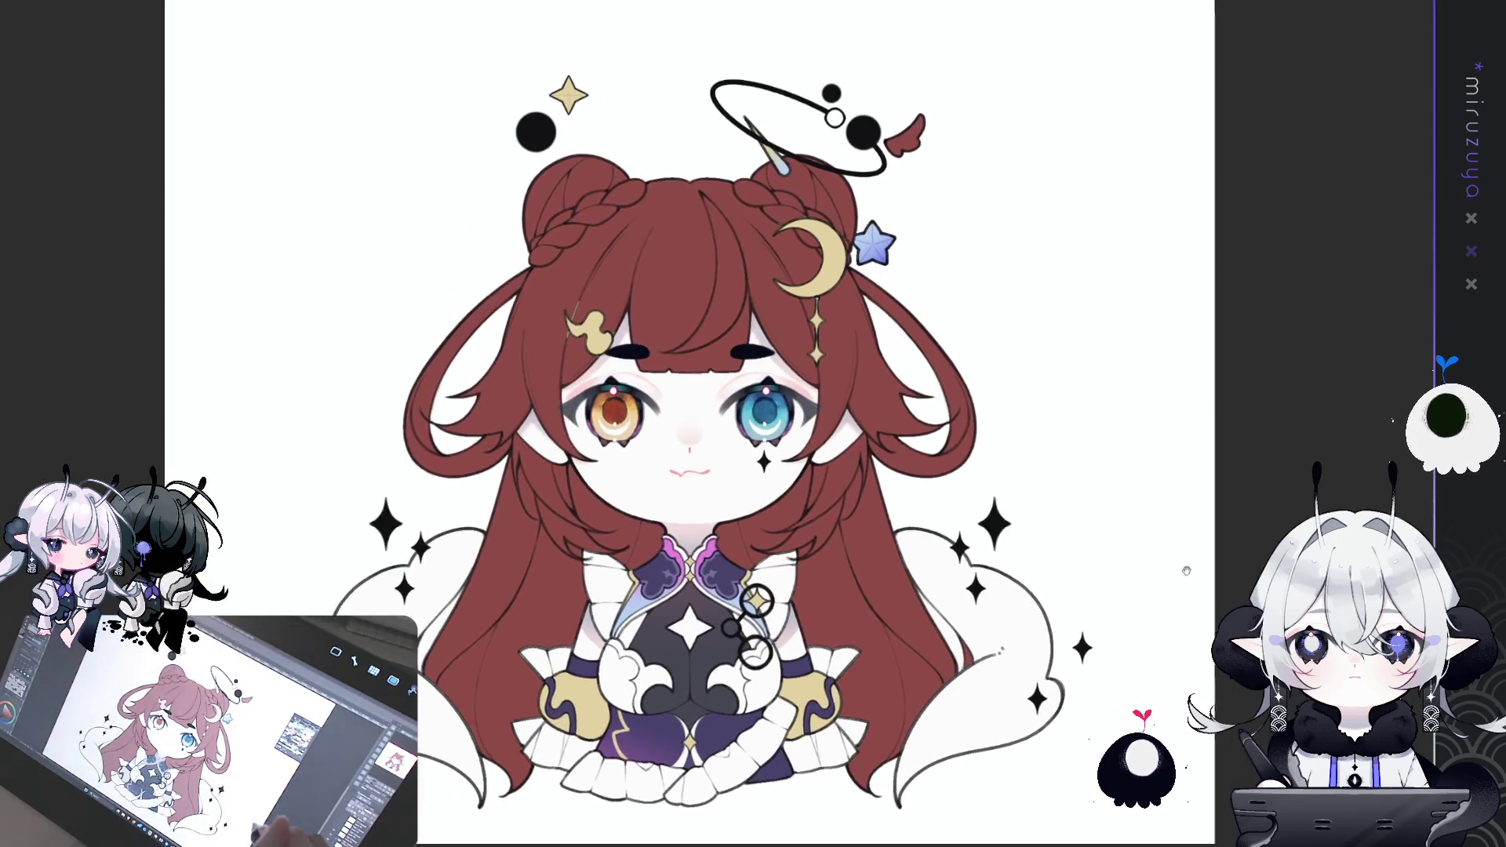
key("ctrl+plus")
key("ctrl+plus")
key("ctrl+plus")
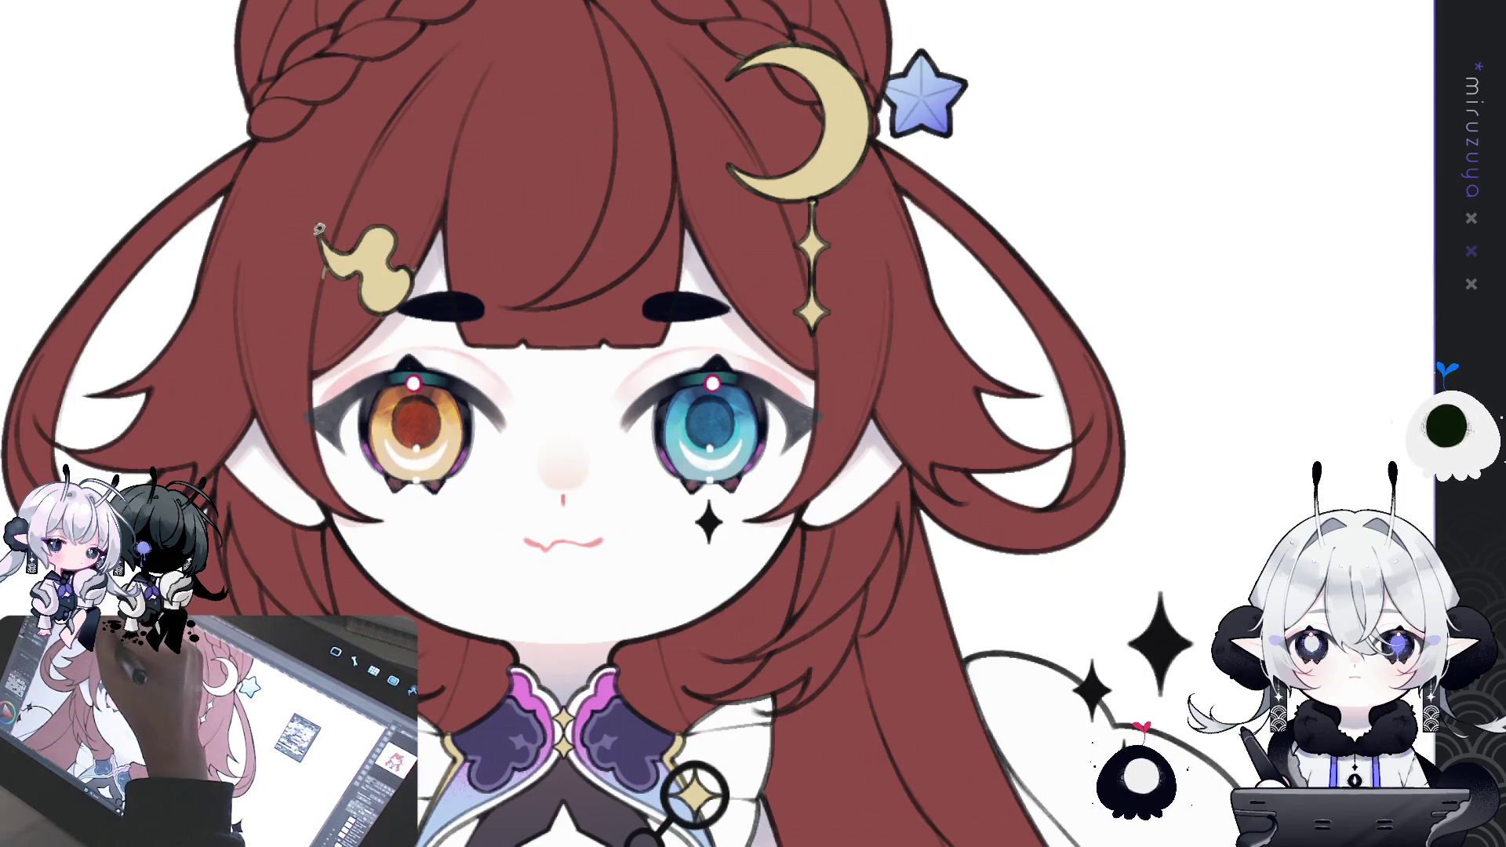
mouse_move(322, 249)
left_mouse_down()
mouse_move(333, 269)
mouse_move(305, 257)
left_mouse_up()
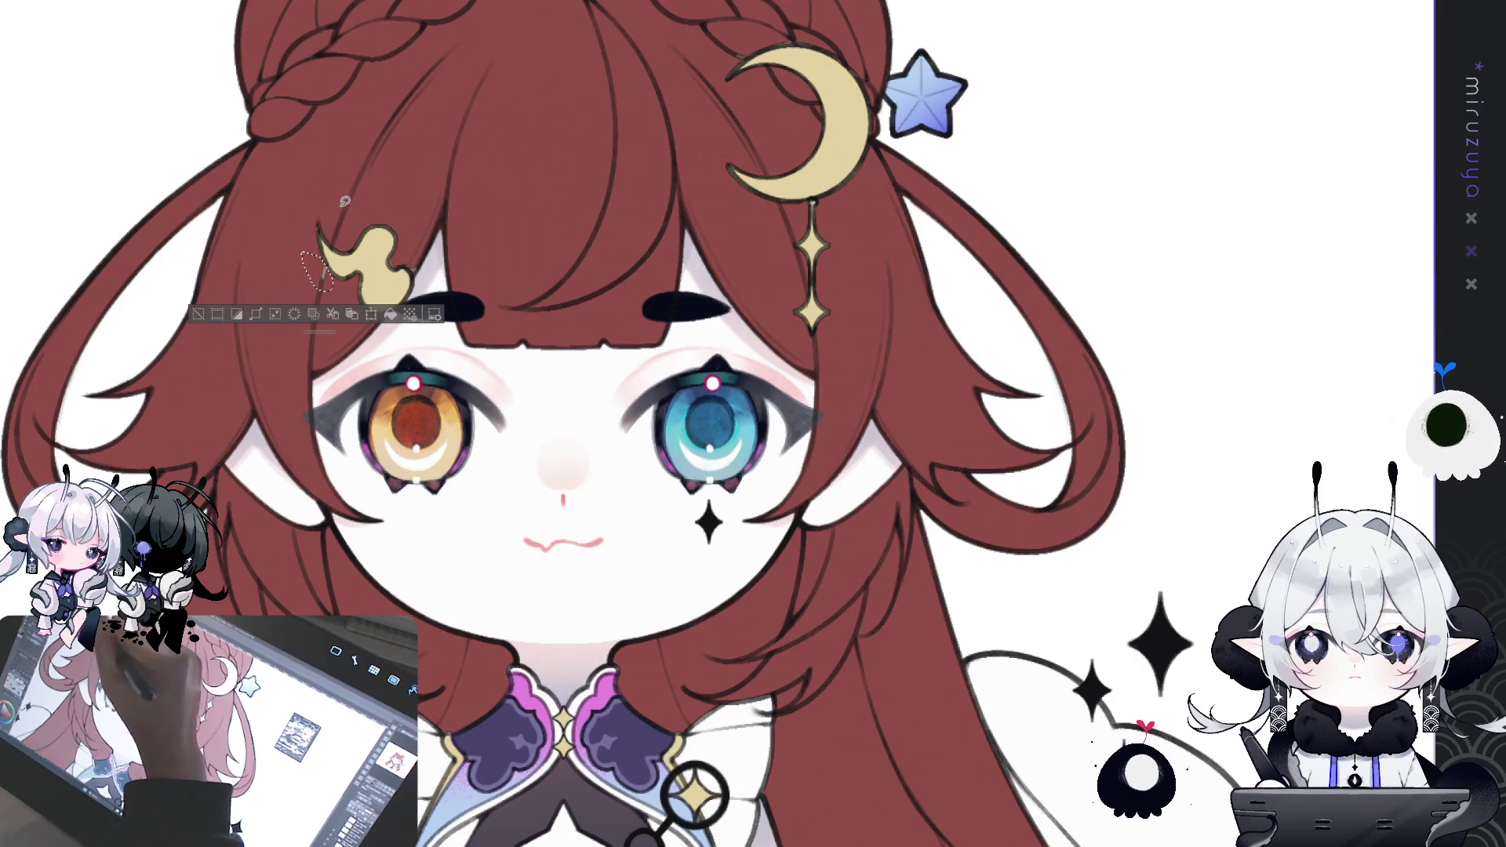
left_click(401, 255)
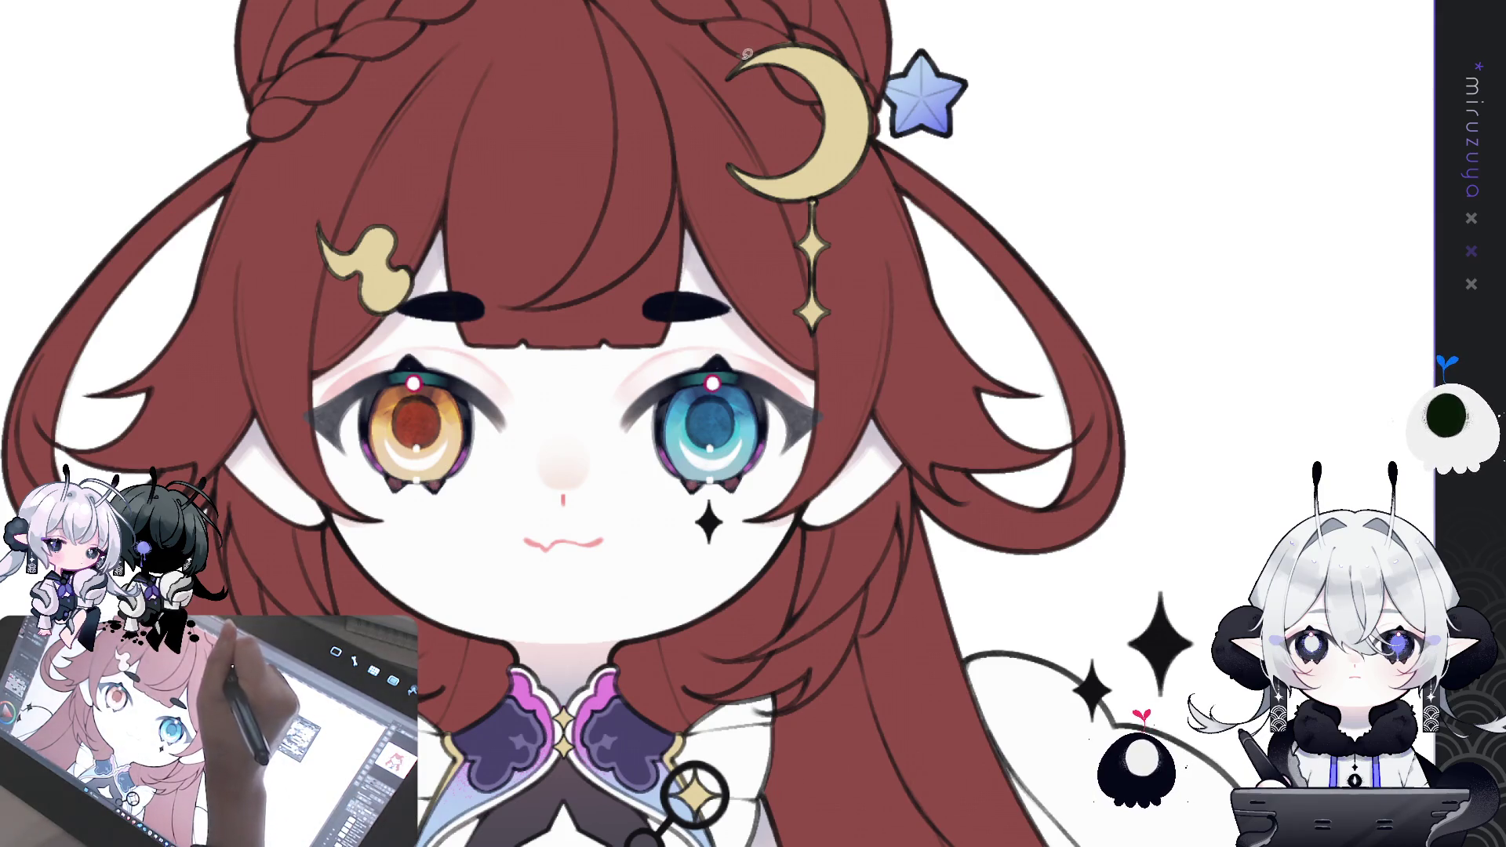
left_click_drag(731, 44, 741, 58)
left_click(891, 89)
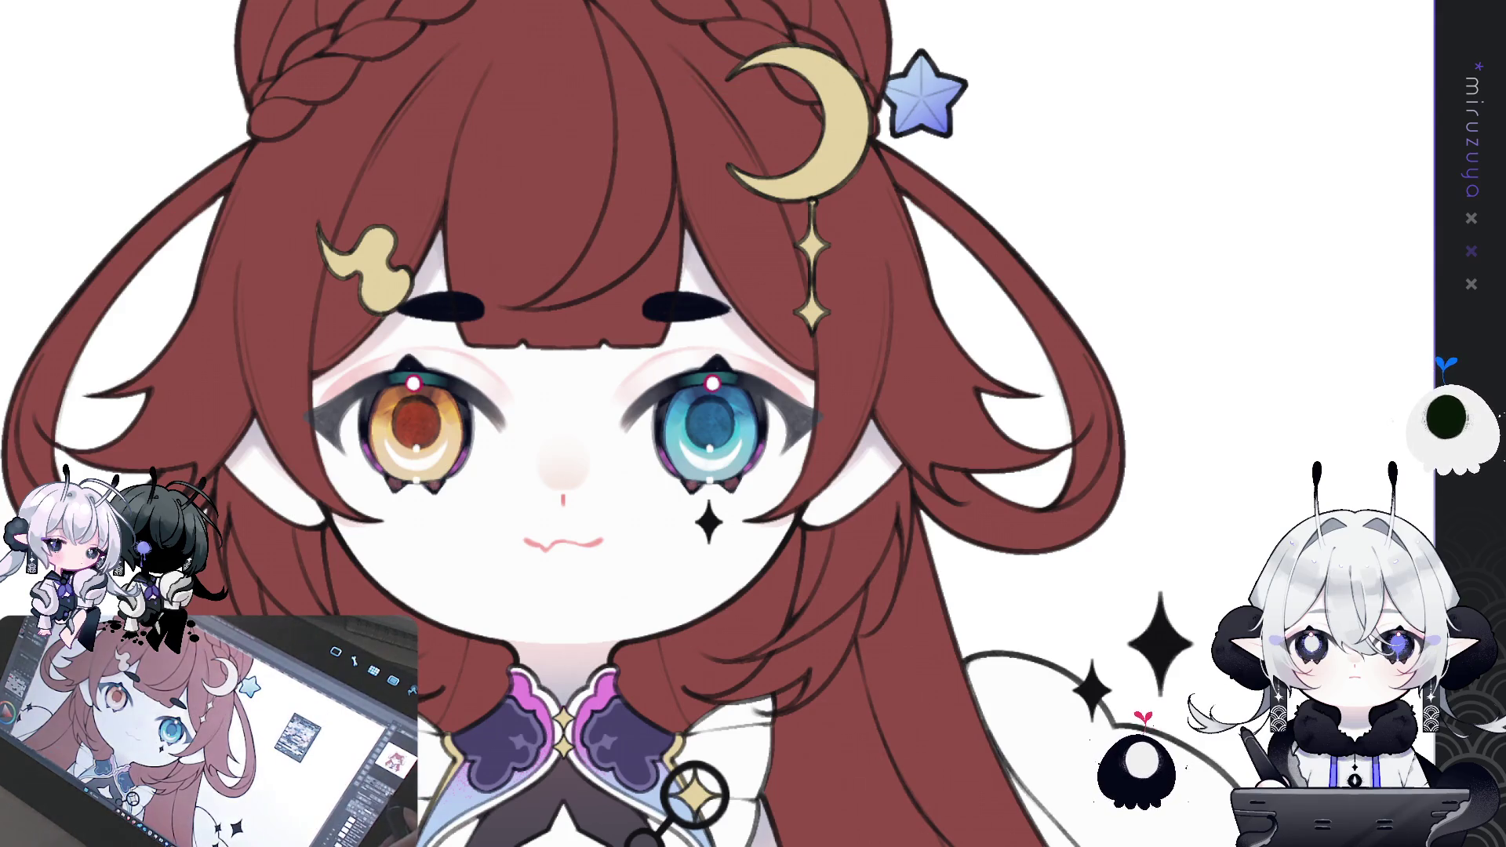
key("ctrl+0")
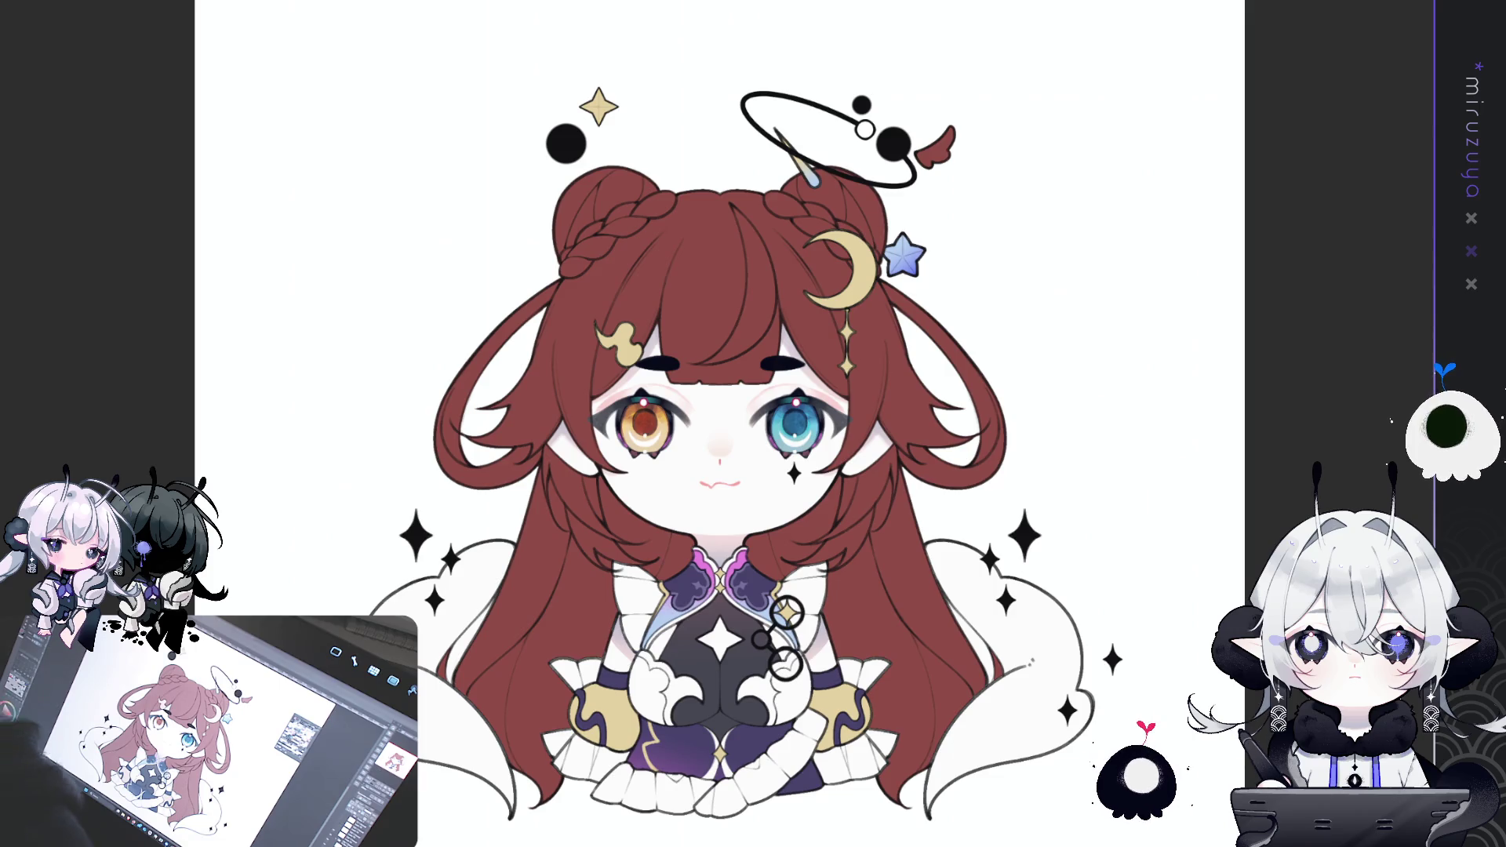
- Shift the view twice to re-centre the girl on the canvas
left_click_drag(1191, 580, 1156, 538)
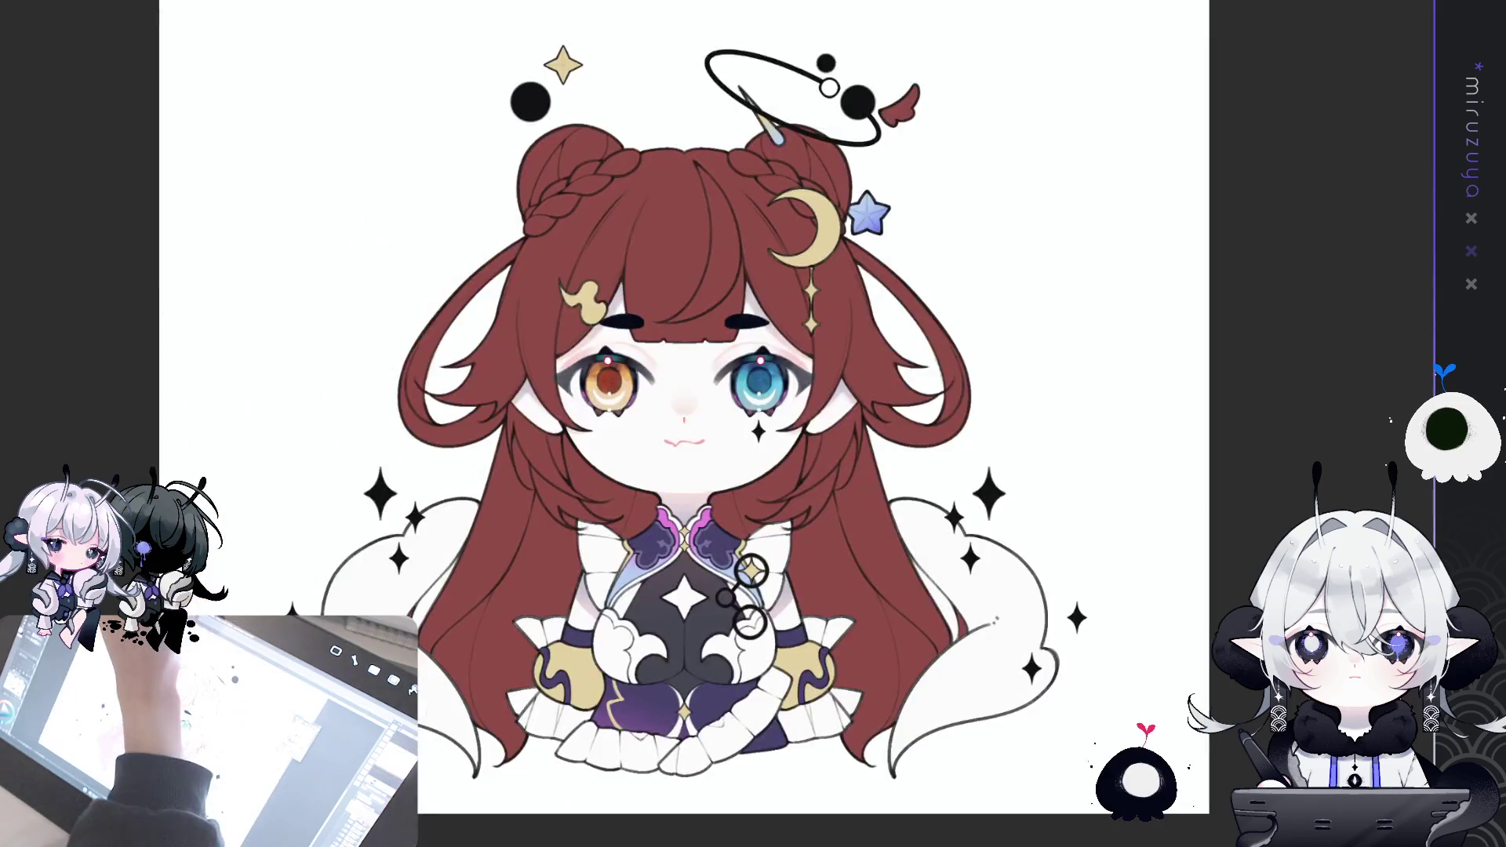
left_click_drag(1176, 343, 1161, 299)
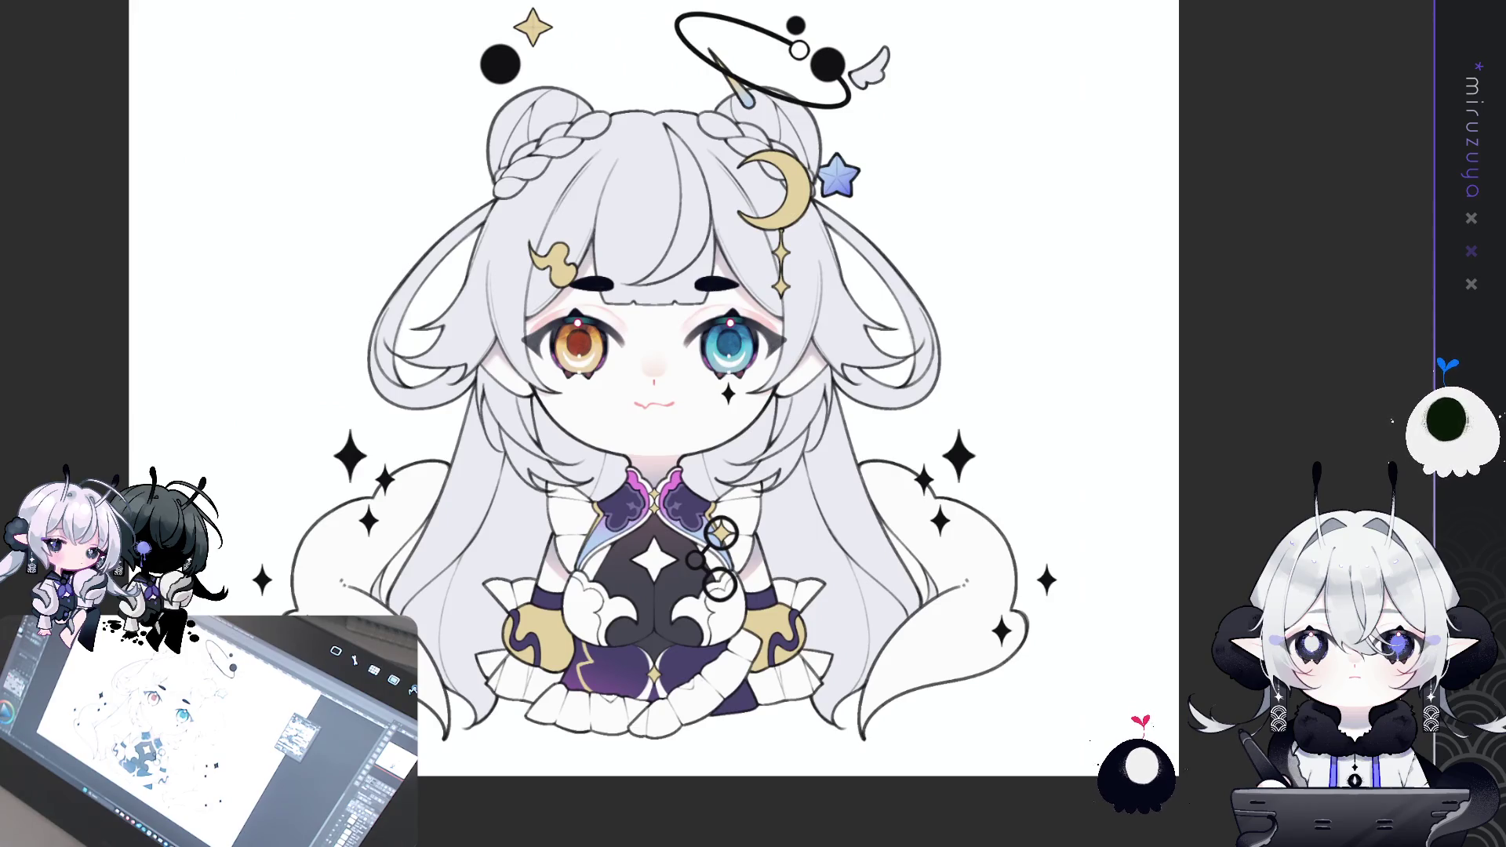
- Select the eyebrow area under the bangs and fill it with grey
mouse_move(736, 288)
left_mouse_down()
mouse_move(549, 270)
mouse_move(691, 210)
mouse_move(749, 294)
left_mouse_up()
key("ctrl+d")
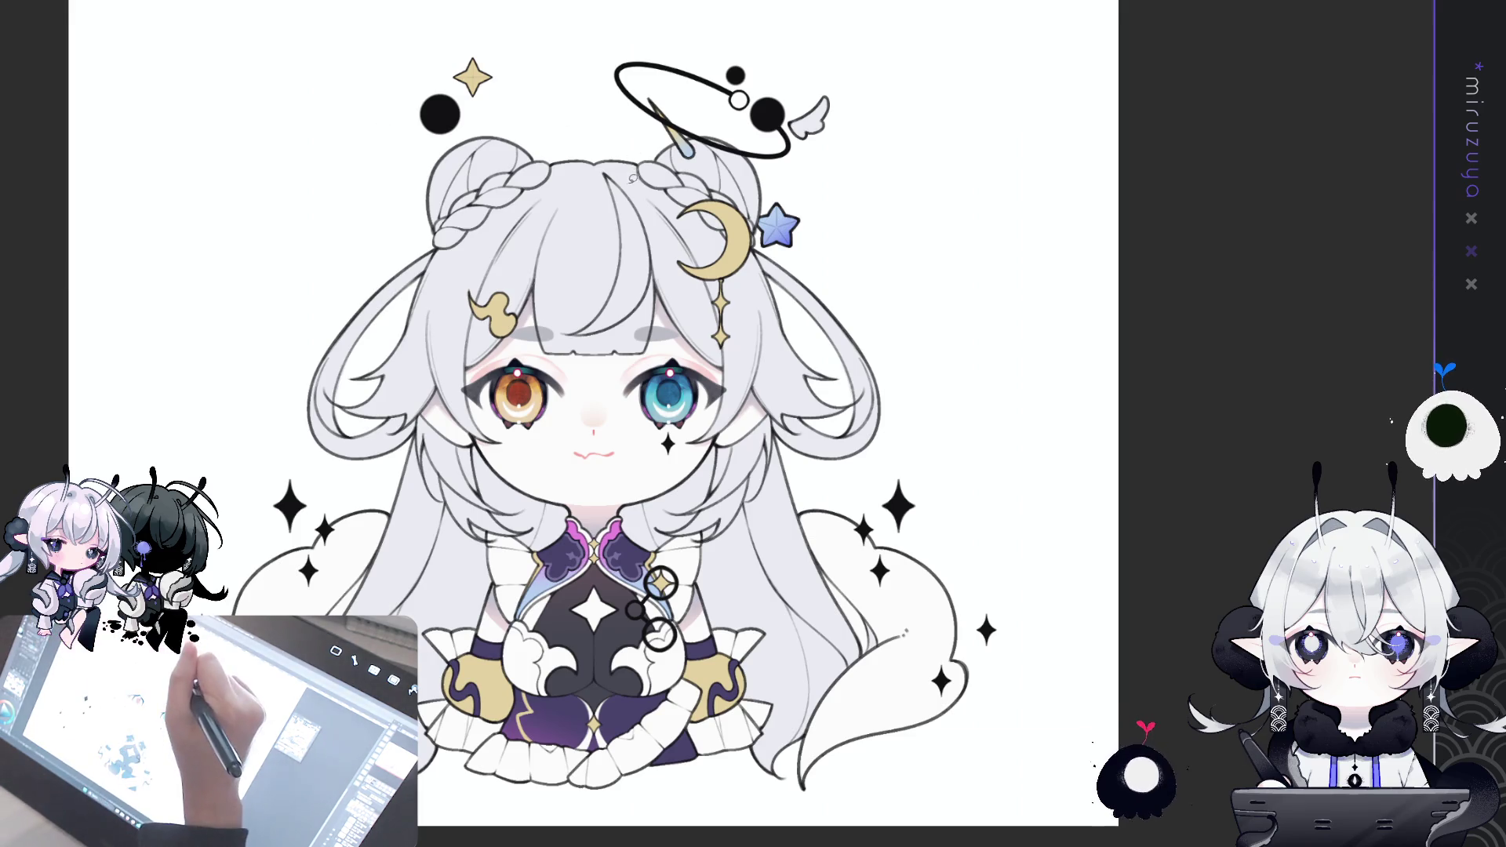
- Sketch a streak shape down the bangs and fill it with light blue
mouse_move(635, 182)
left_mouse_down()
mouse_move(655, 330)
mouse_move(632, 345)
left_mouse_up()
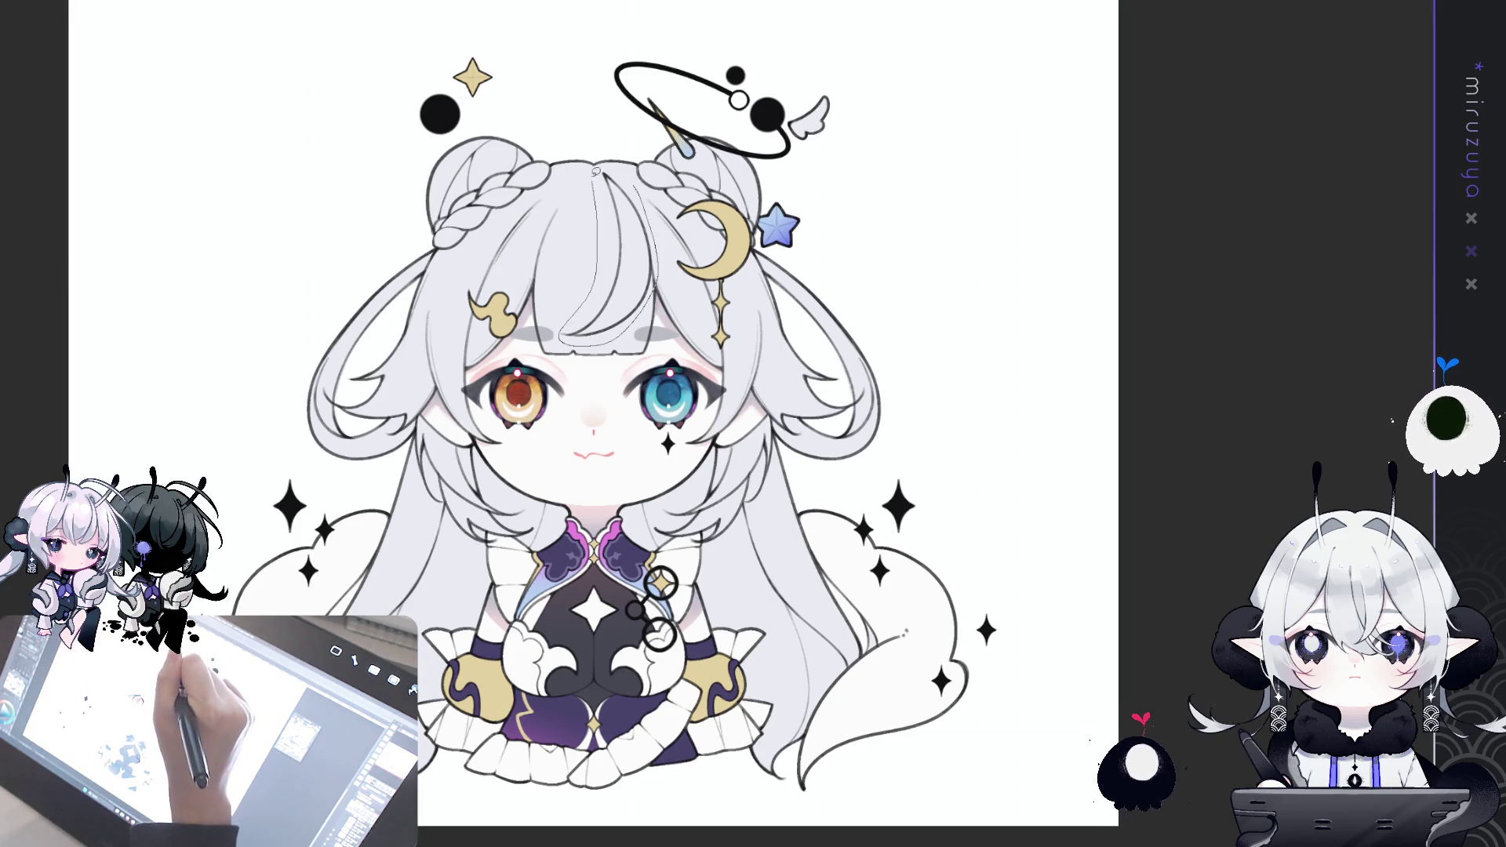
left_click_drag(596, 172, 600, 174)
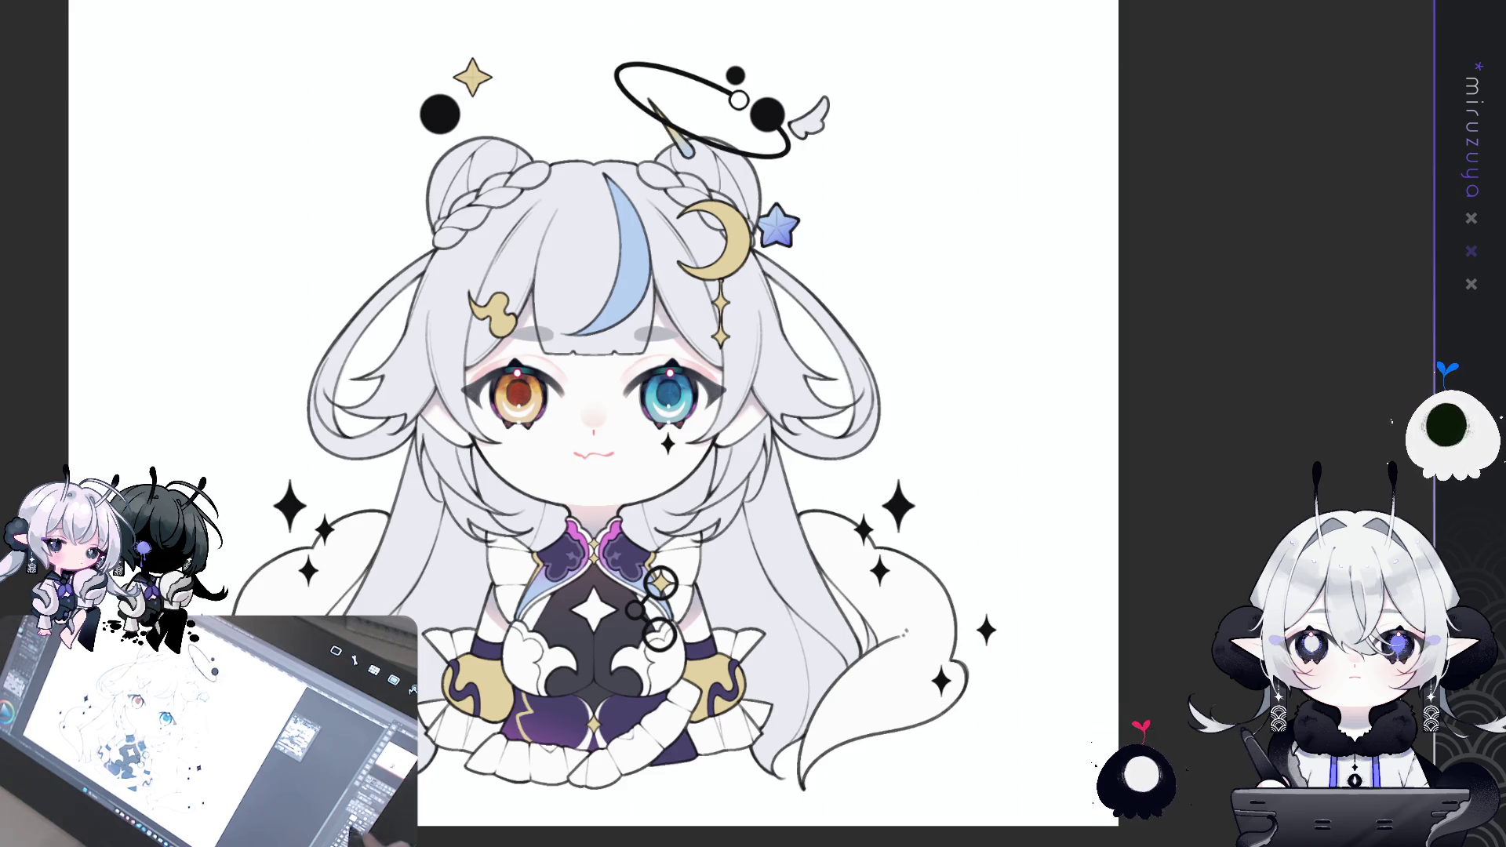
- Zoom in on the right-side hair and re-ink its upper and lower outlines darker
scroll(726, 426, "up", 3)
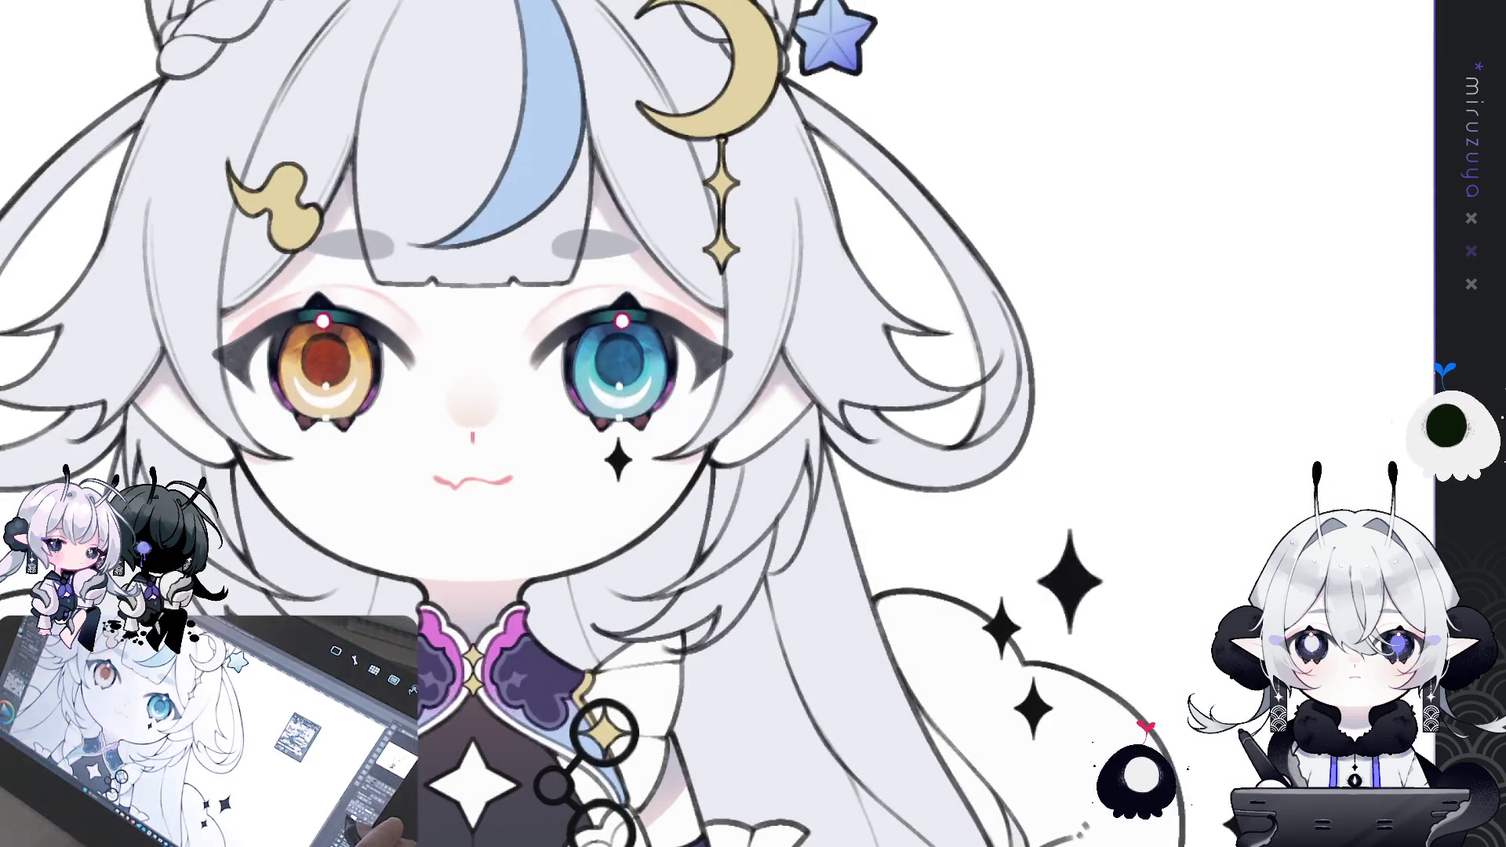
mouse_move(1247, 651)
left_mouse_down()
mouse_move(1067, 720)
mouse_move(1037, 759)
mouse_move(1019, 604)
left_mouse_up()
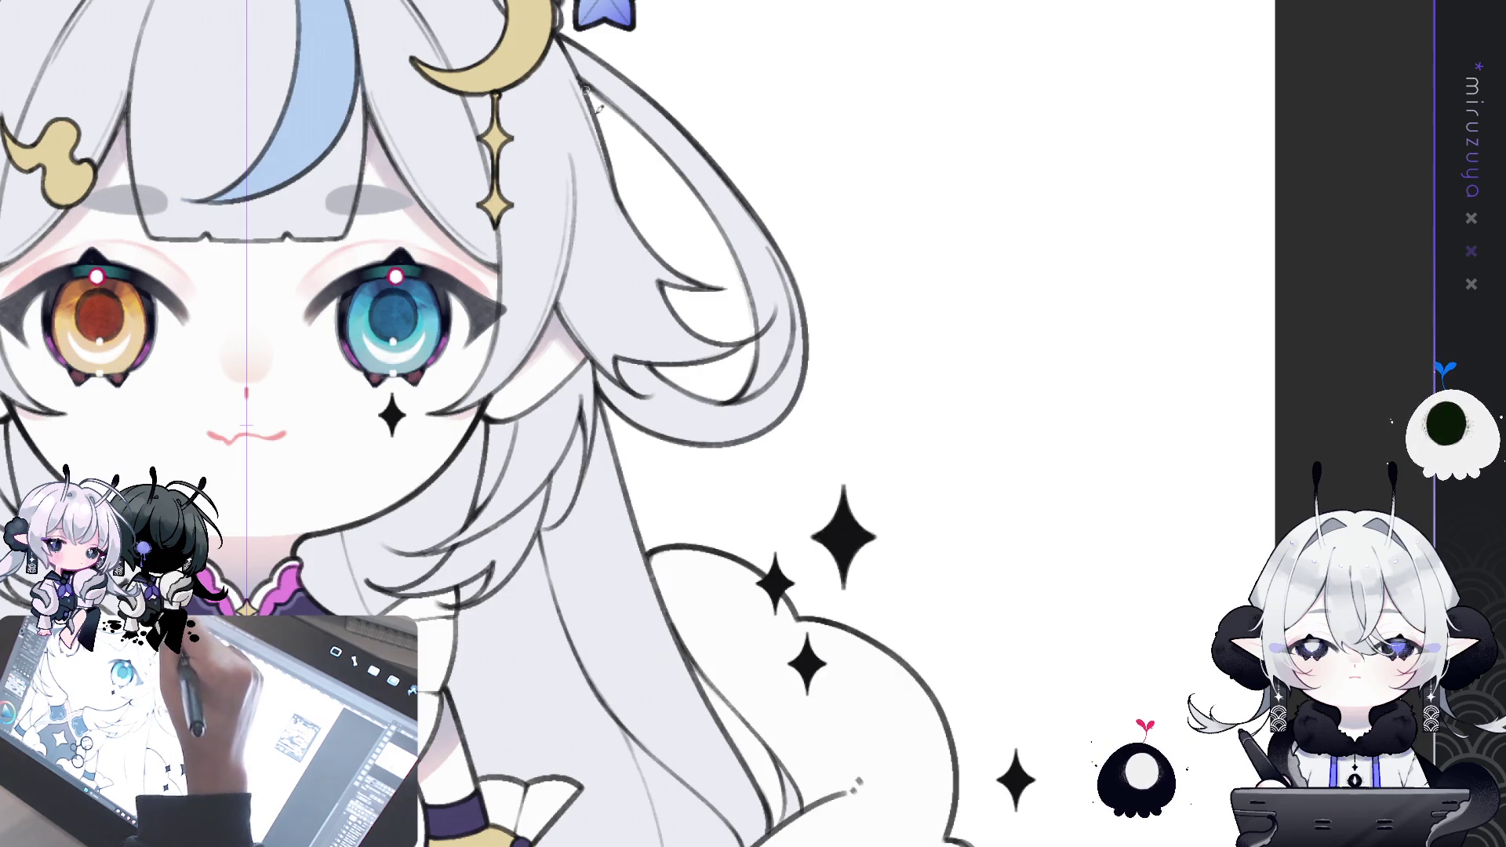
mouse_move(582, 80)
left_mouse_down()
mouse_move(619, 192)
mouse_move(706, 196)
mouse_move(845, 146)
mouse_move(815, 139)
left_mouse_up()
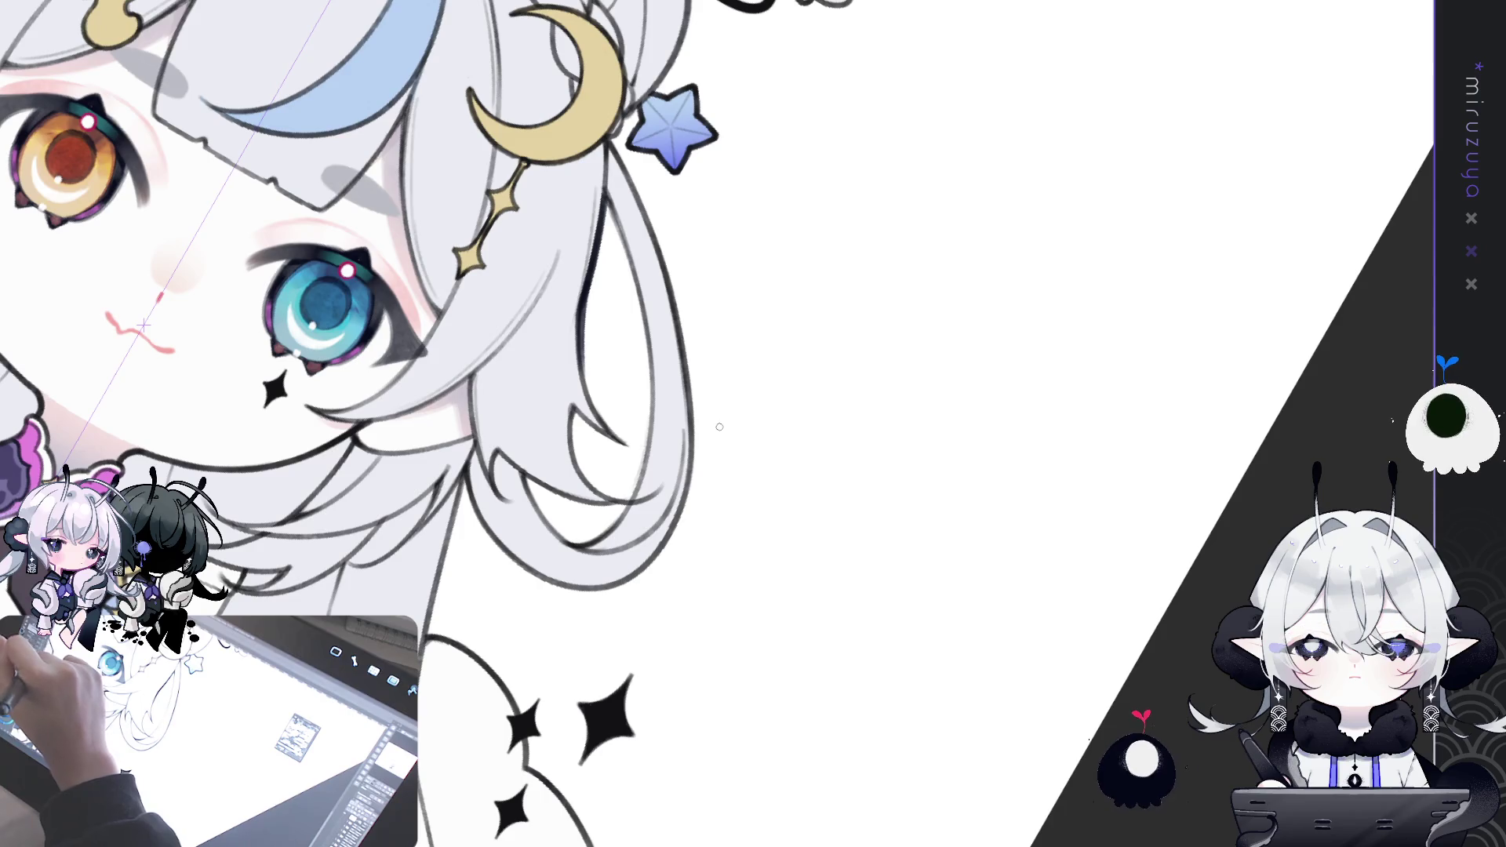
left_click_drag(589, 286, 595, 408)
key("ctrl+z")
left_click_drag(578, 334, 612, 434)
mouse_move(590, 371)
left_mouse_down()
mouse_move(627, 442)
mouse_move(658, 320)
mouse_move(654, 357)
left_mouse_up()
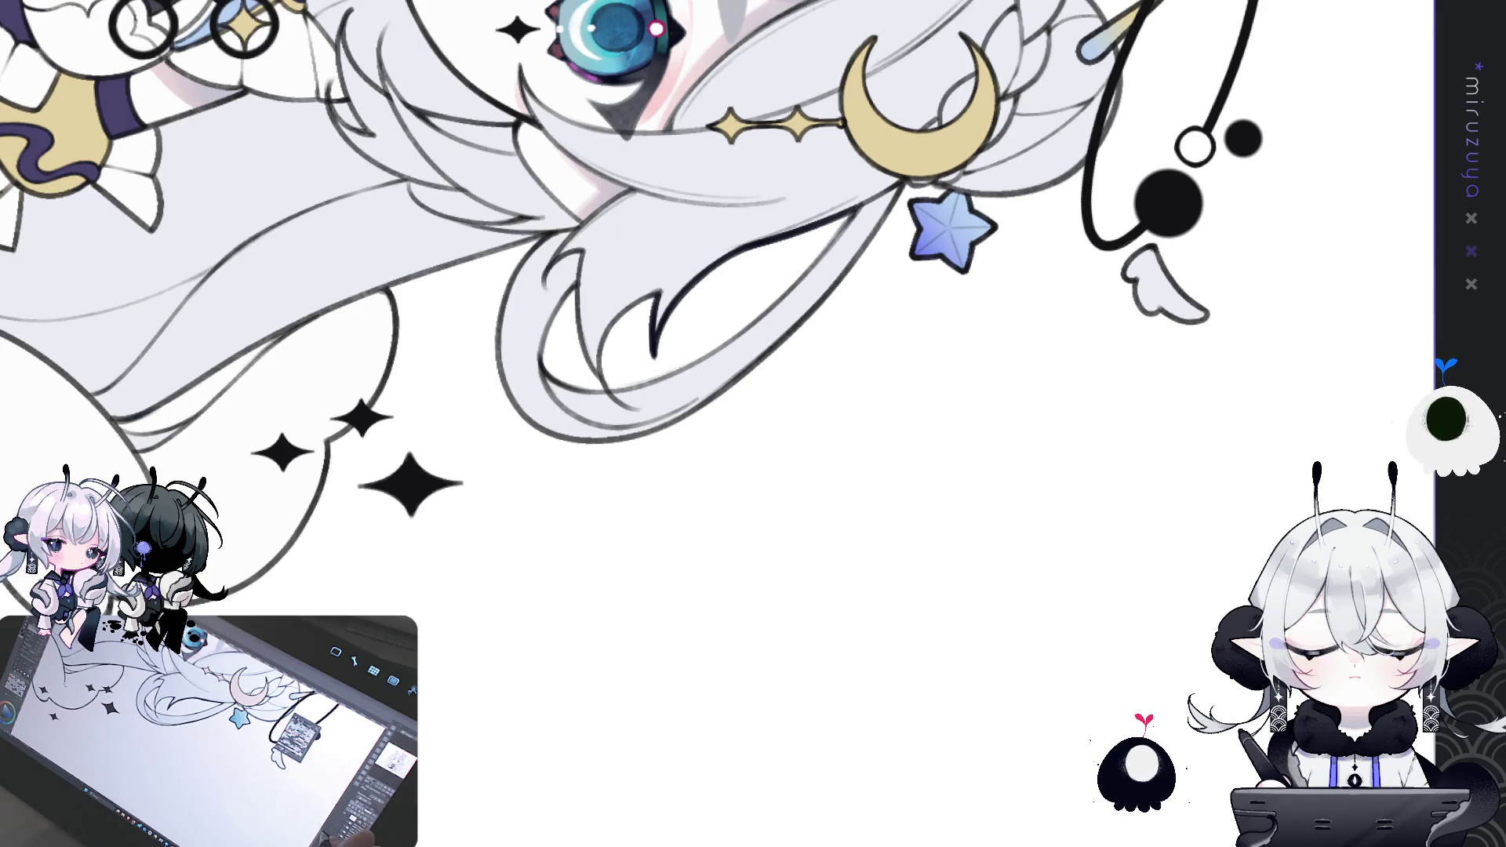
- Bring the cloud-like tail into view, ink its outline, then undo and toggle the sparkle stars
mouse_move(314, 47)
left_mouse_down()
mouse_move(222, 119)
mouse_move(173, 212)
left_mouse_up()
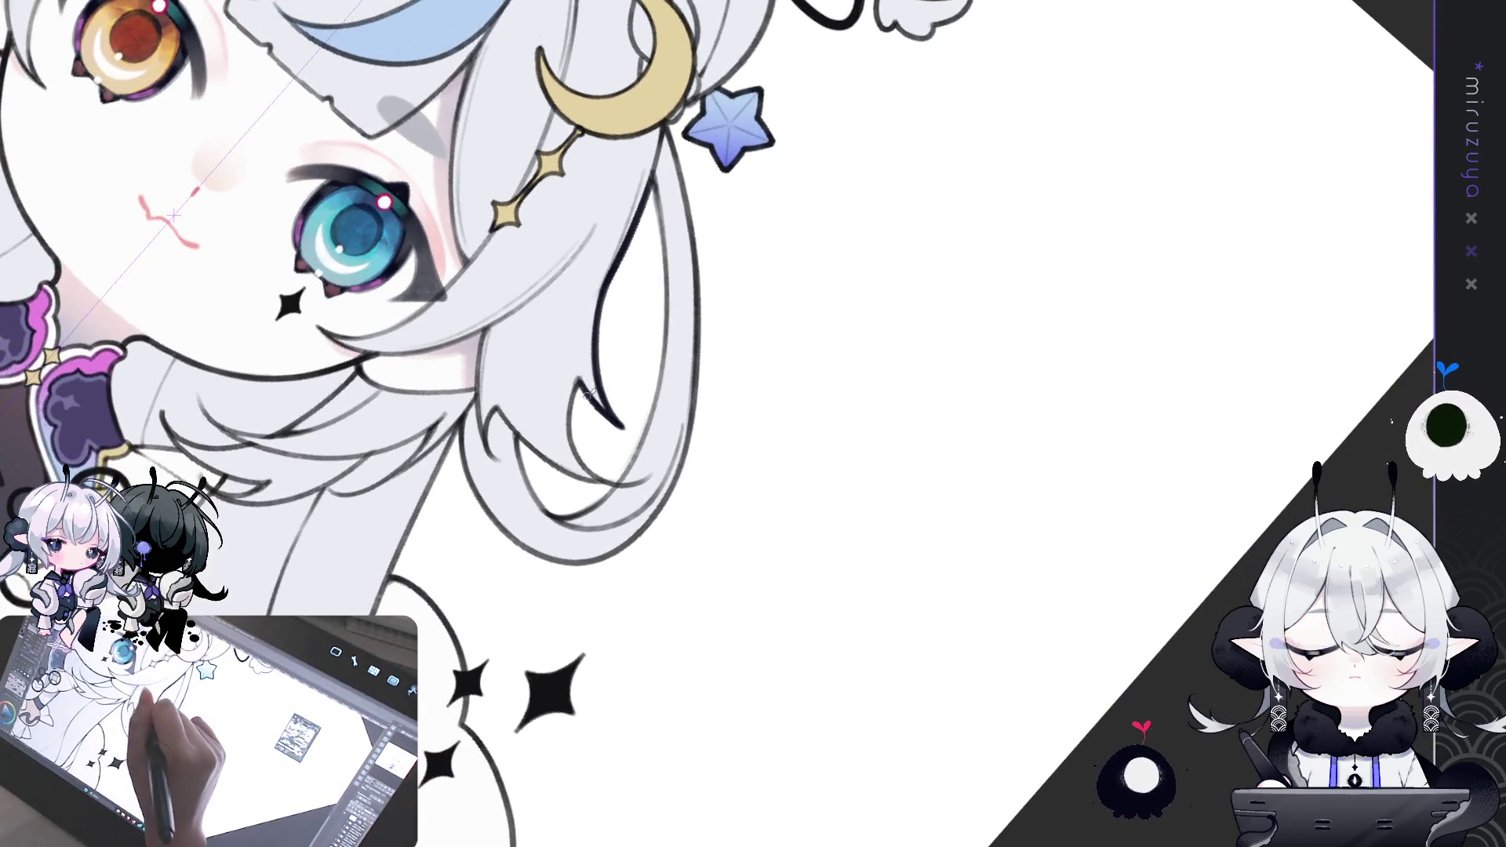
mouse_move(496, 672)
left_mouse_down()
mouse_move(647, 594)
mouse_move(784, 471)
mouse_move(715, 381)
left_mouse_up()
mouse_move(612, 285)
left_mouse_down()
mouse_move(659, 323)
mouse_move(692, 398)
left_mouse_up()
key("ctrl+z")
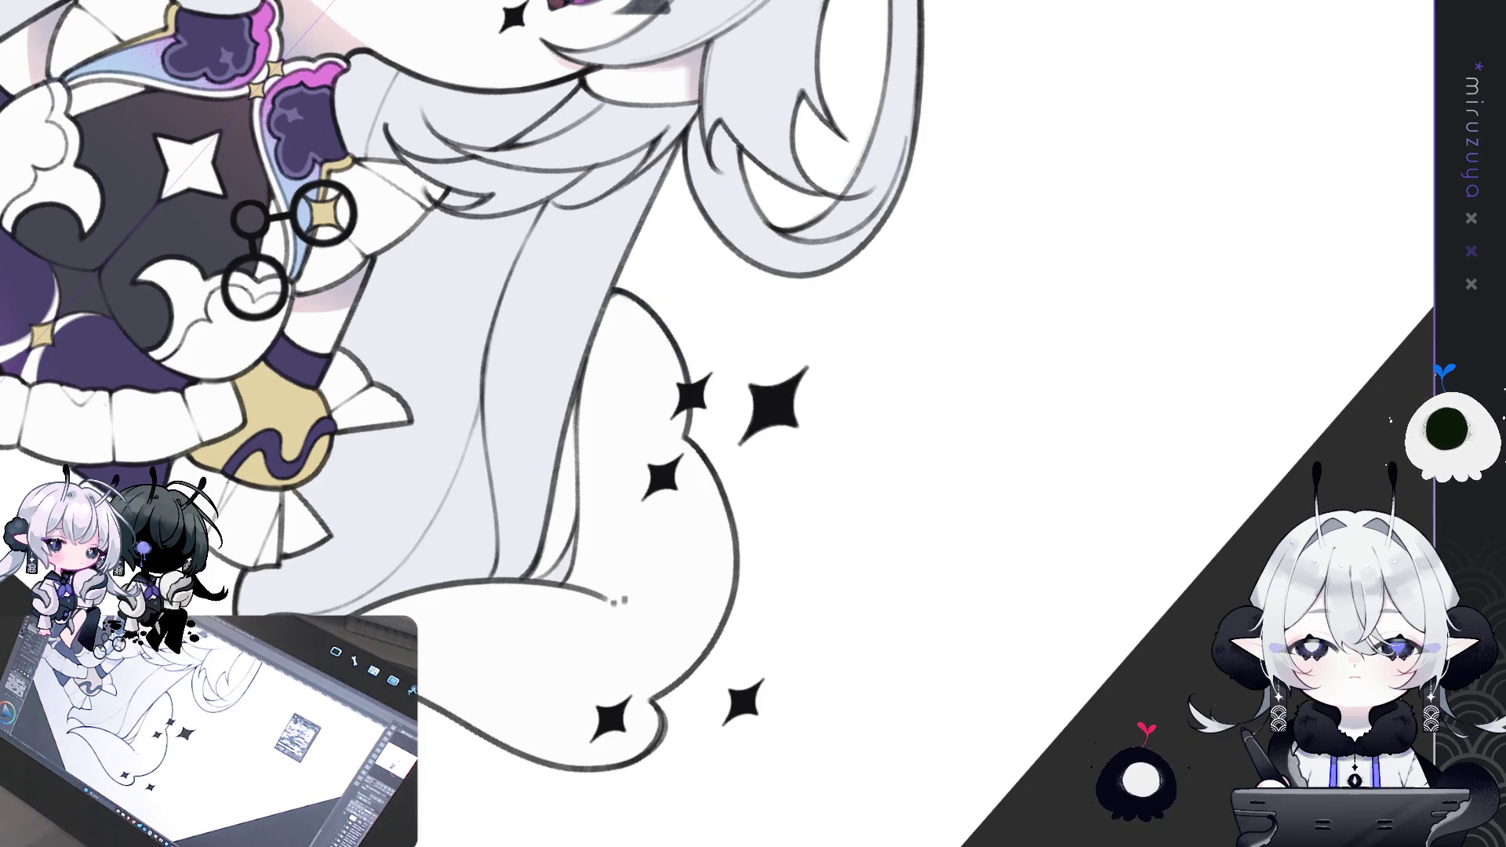
key("ctrl+z")
key("ctrl+y")
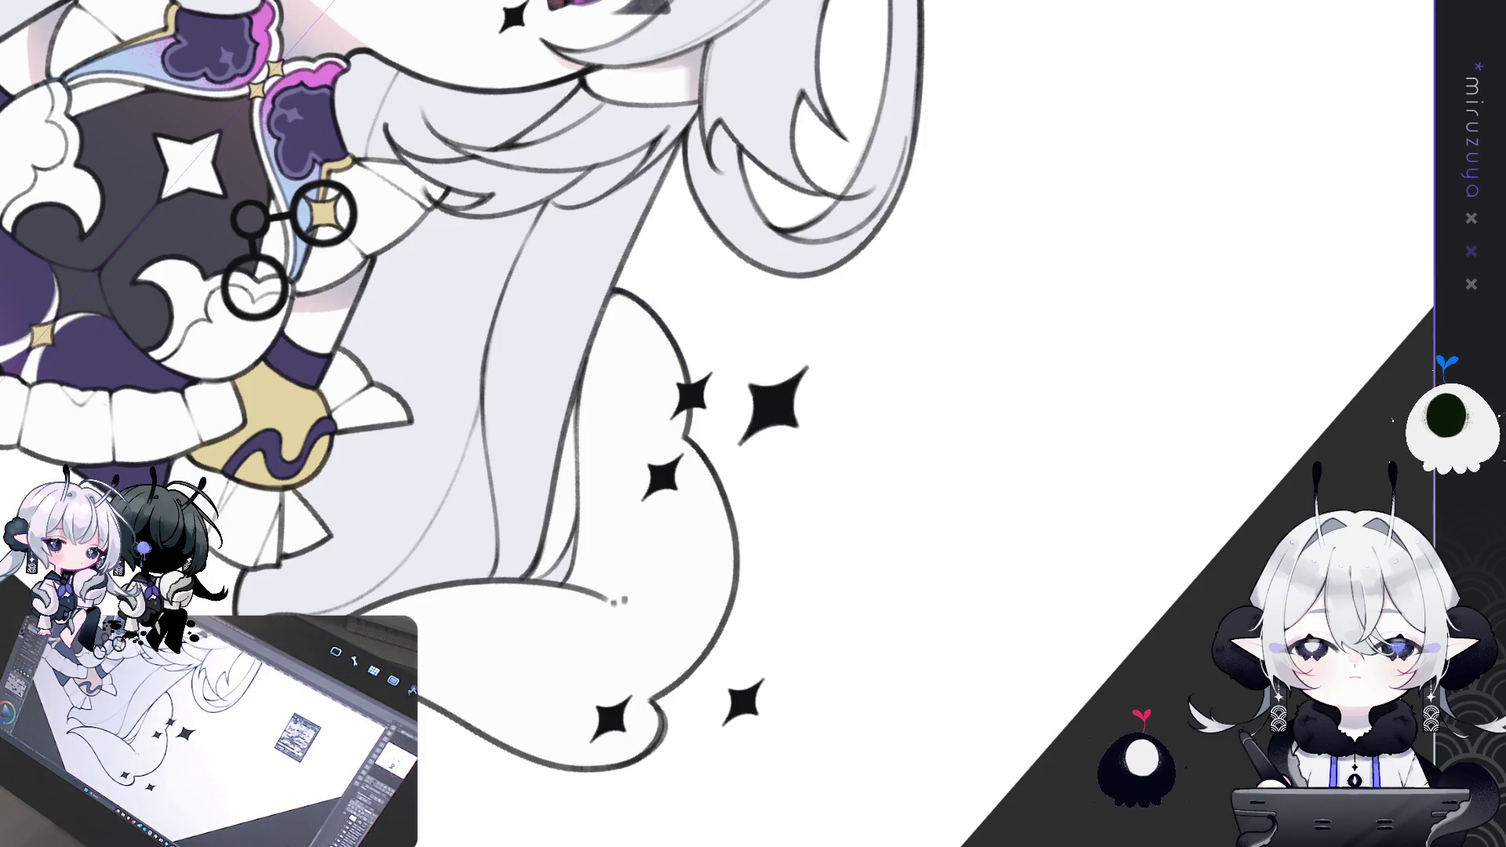
key("ctrl+z")
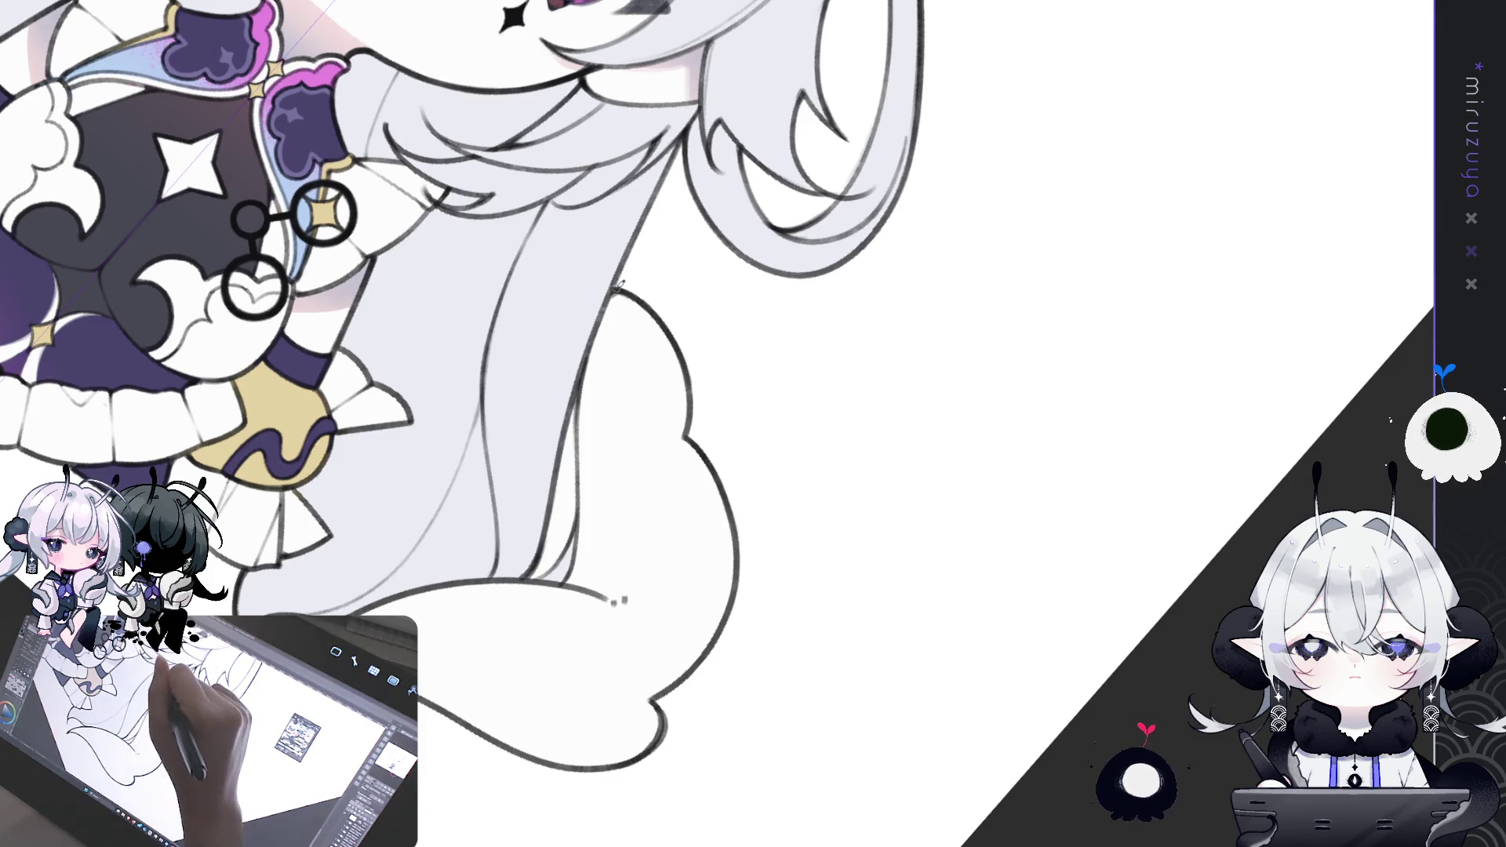
- Redraw the tail outline darker, finishing its right edge as one continuous line
left_click_drag(614, 287, 694, 402)
key("ctrl+z")
mouse_move(613, 286)
left_mouse_down()
mouse_move(674, 318)
mouse_move(690, 369)
left_mouse_up()
key("ctrl+z")
left_click_drag(689, 438, 692, 374)
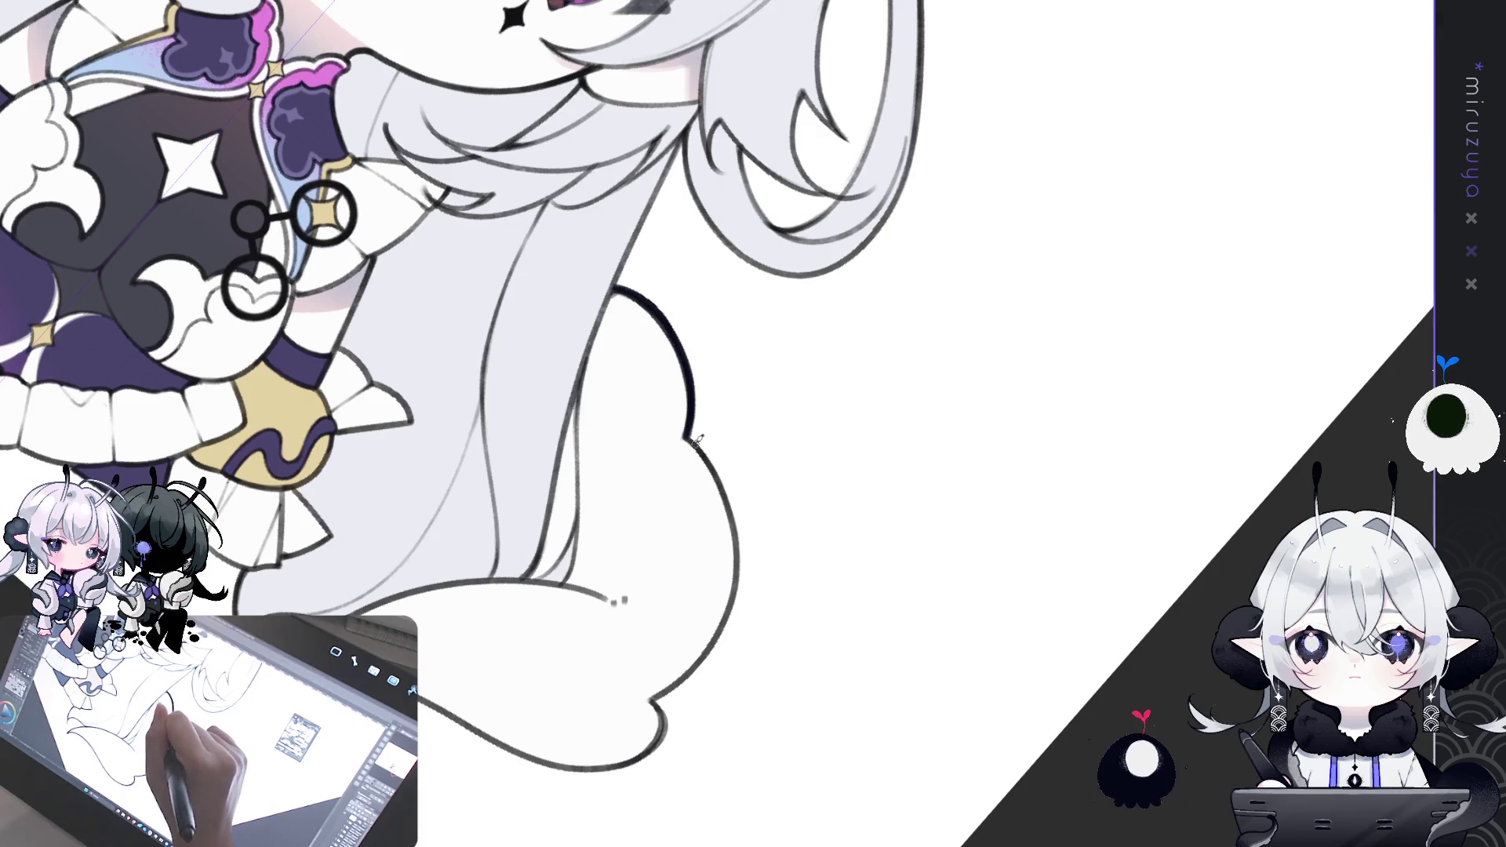
mouse_move(714, 471)
left_mouse_down()
mouse_move(741, 549)
mouse_move(734, 511)
mouse_move(836, 358)
left_mouse_up()
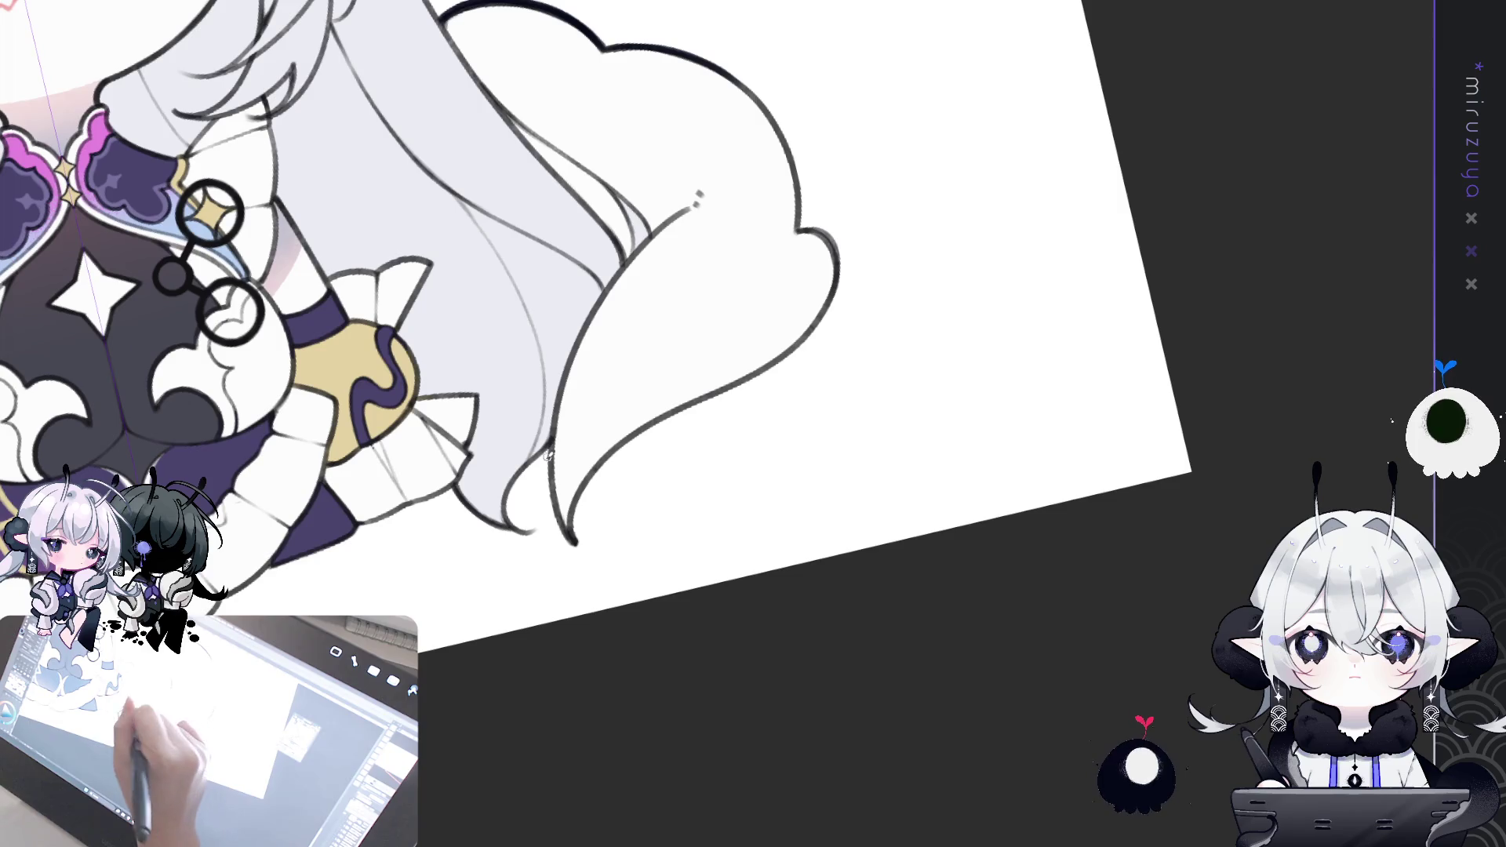
- Redraw the hair-tip line beside the tail and zoom in on the hair curl
left_click_drag(558, 517, 574, 541)
key("ctrl+z")
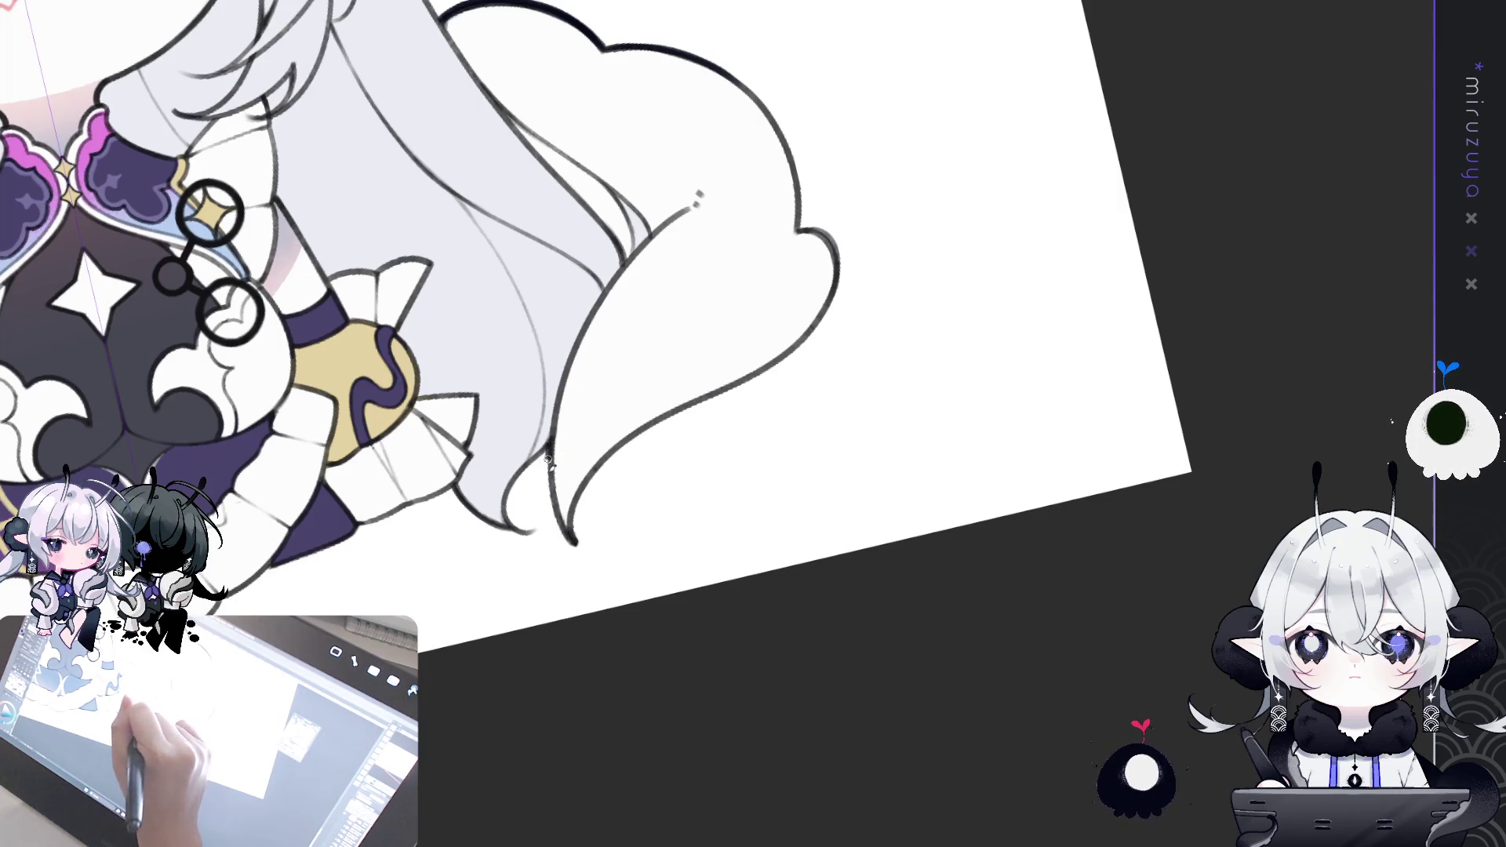
left_click_drag(548, 448, 575, 540)
mouse_move(571, 722)
left_mouse_down()
mouse_move(813, 639)
mouse_move(694, 415)
left_mouse_up()
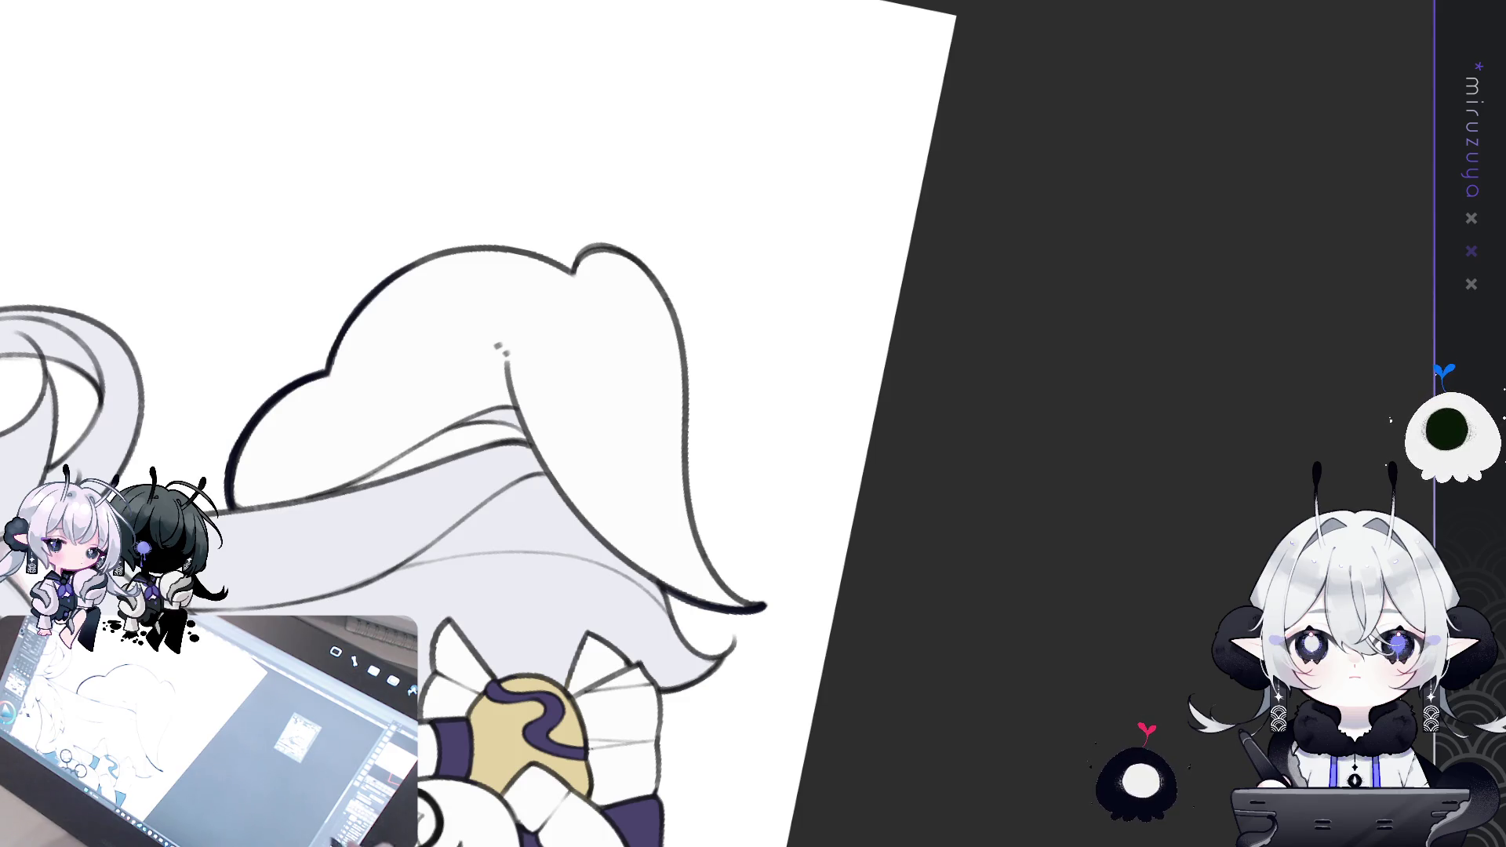
scroll(478, 423, "up", 1)
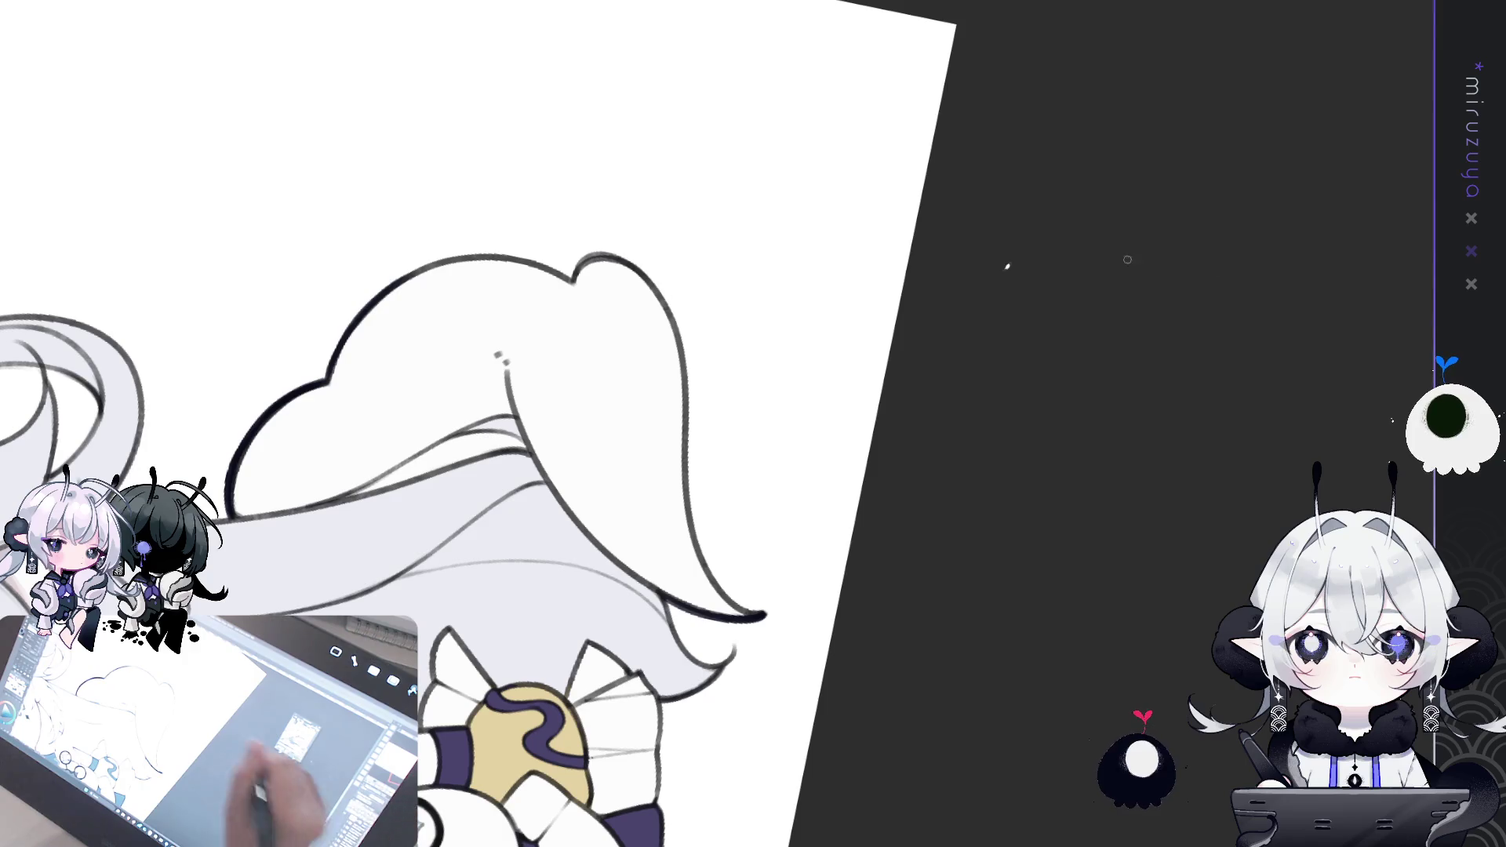
- Reset the canvas rotation to upright and zoom out to show the face and upper body
key("ctrl+0")
scroll(823, 526, "up", 5)
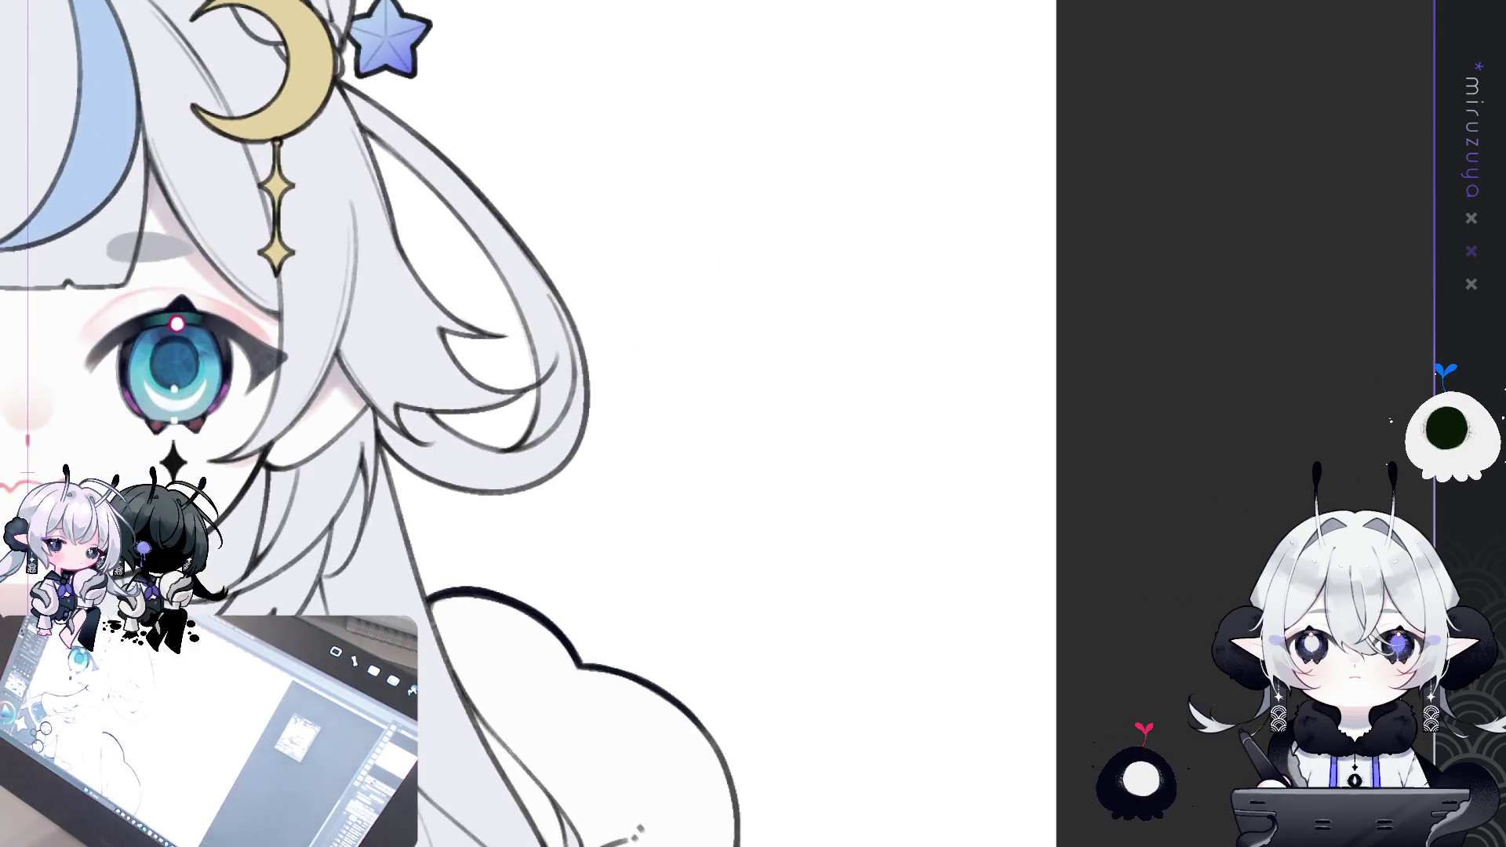
mouse_move(699, 128)
left_mouse_down()
mouse_move(600, 188)
mouse_move(620, 279)
left_mouse_up()
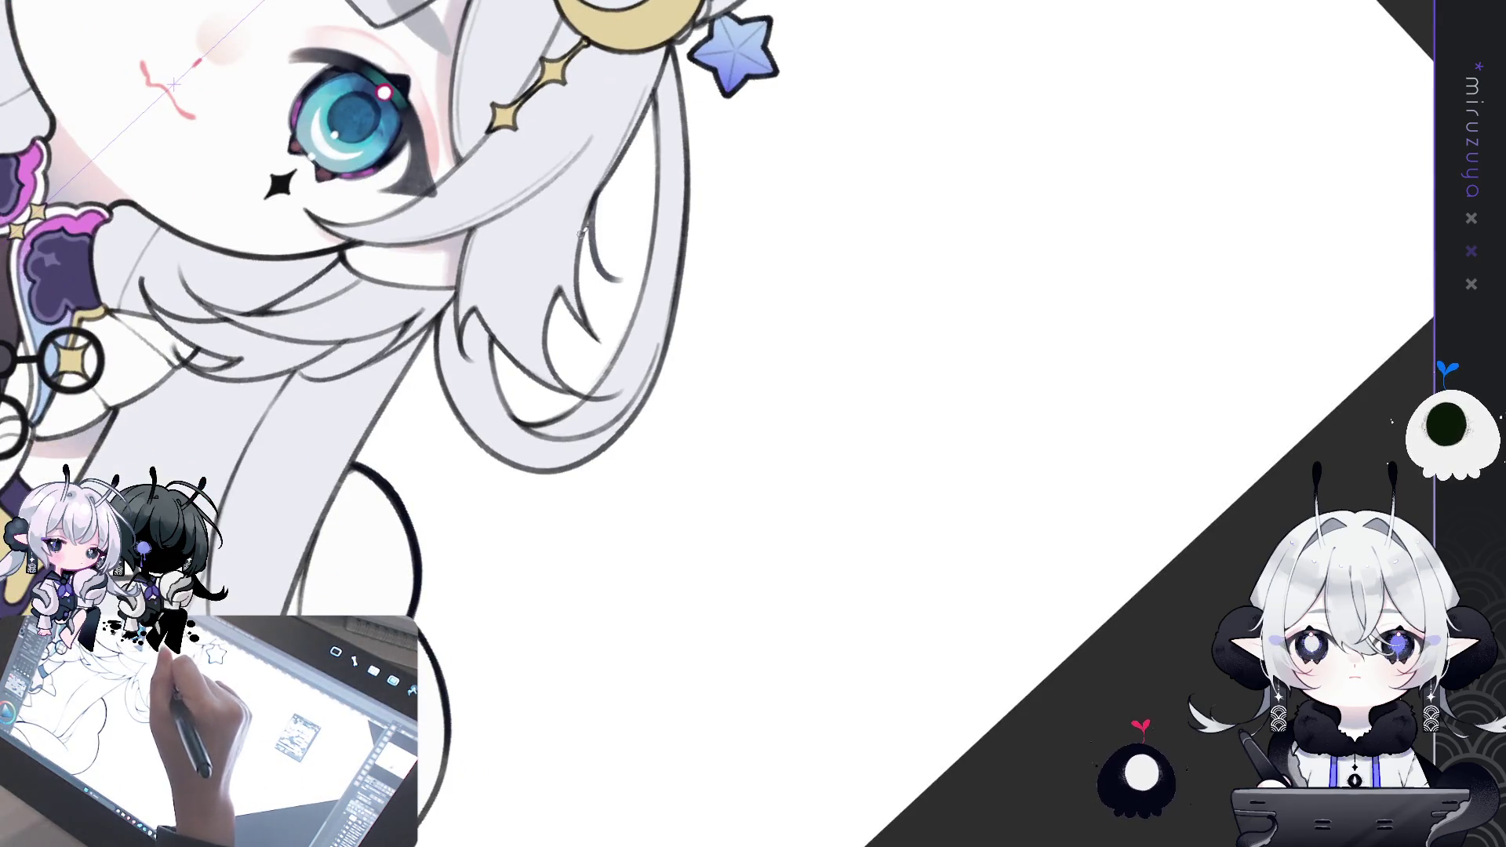
key("ctrl+z")
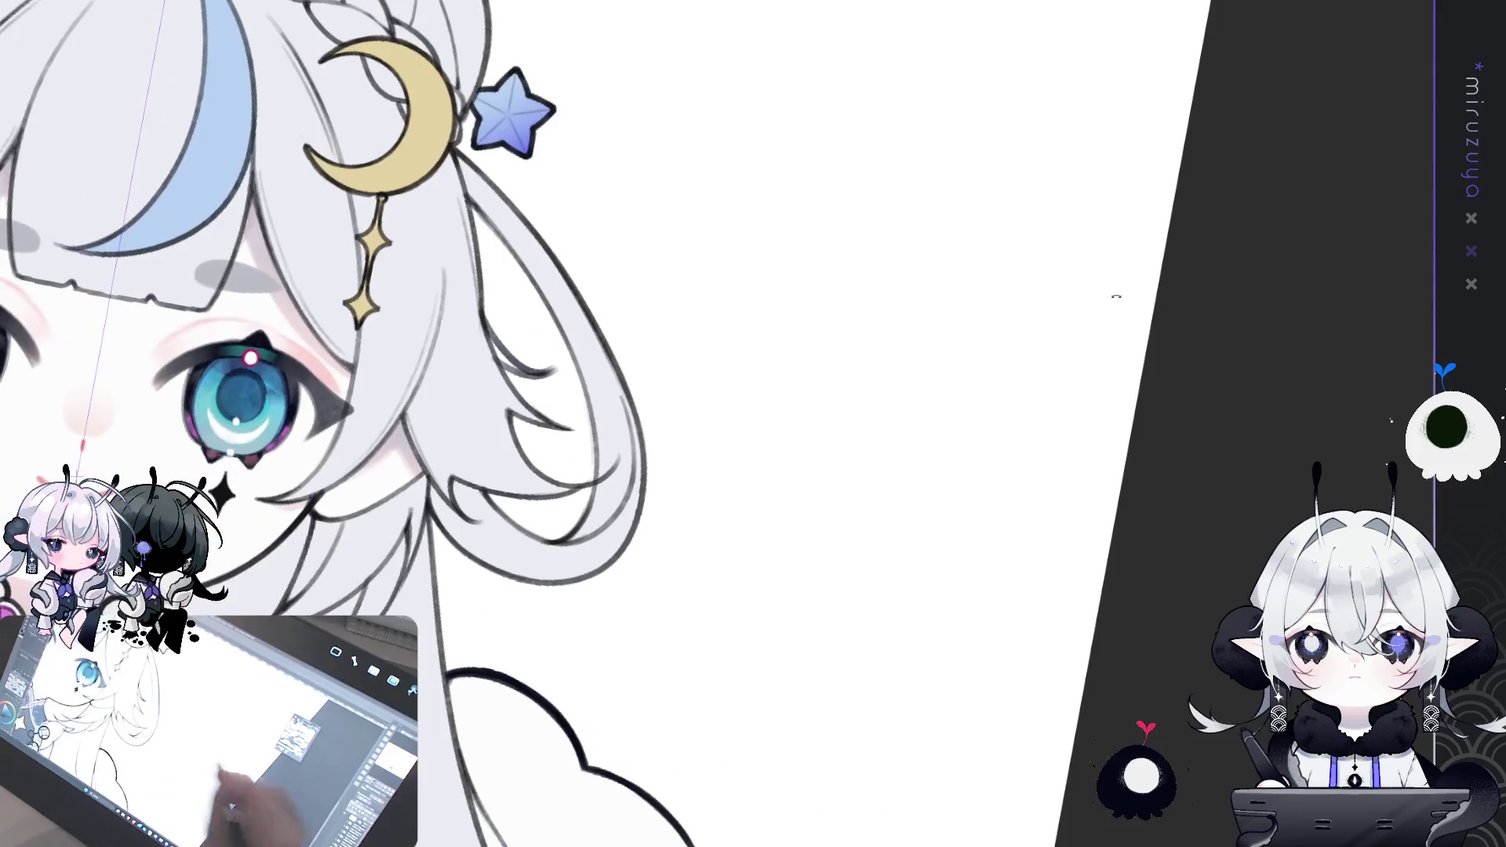
key("ctrl+minus")
key("ctrl+minus")
key("ctrl+minus")
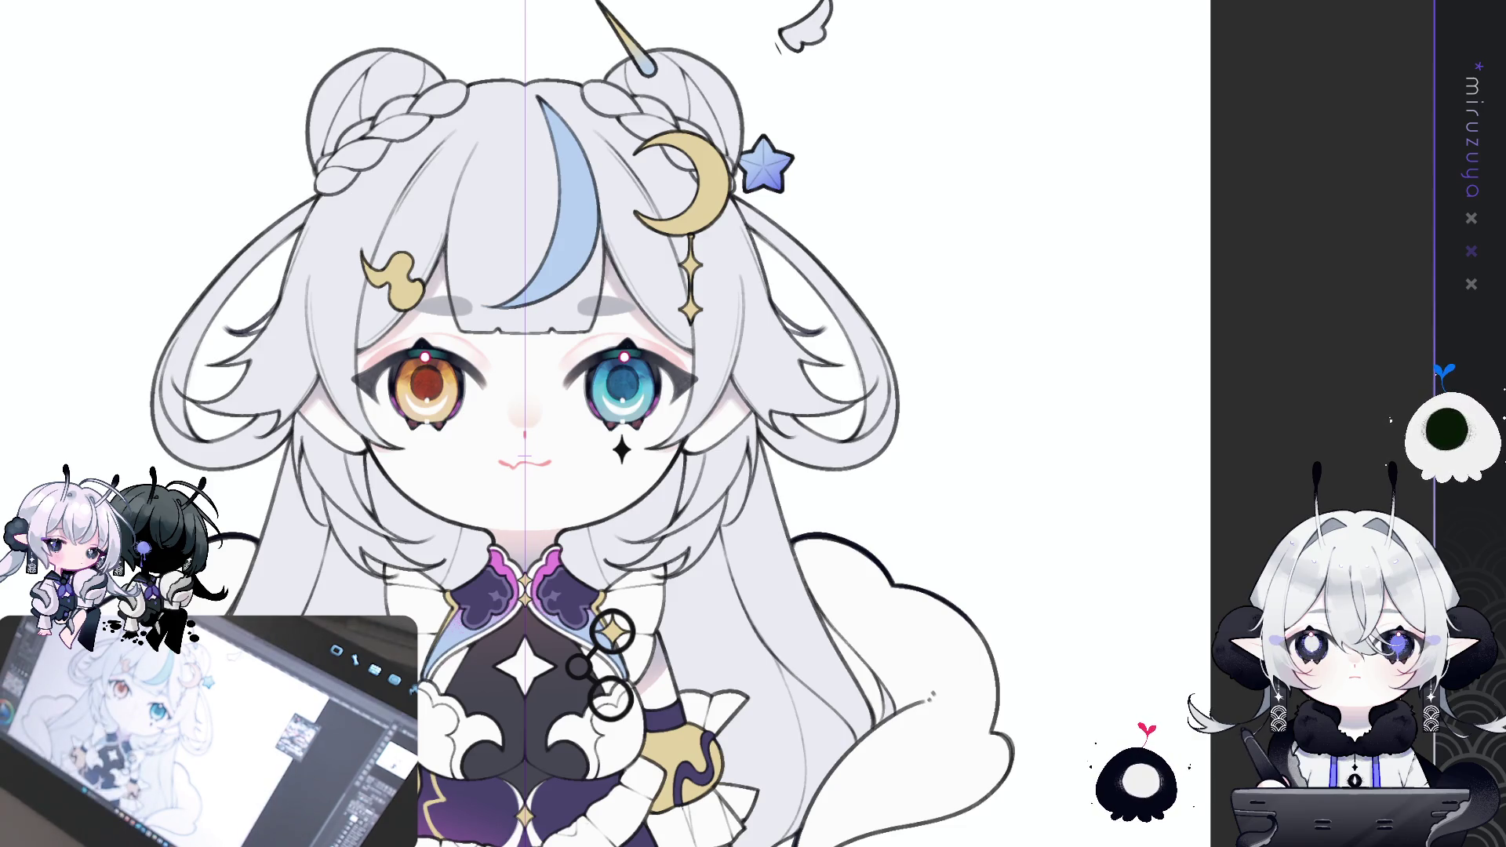
scroll(597, 424, "right", 2)
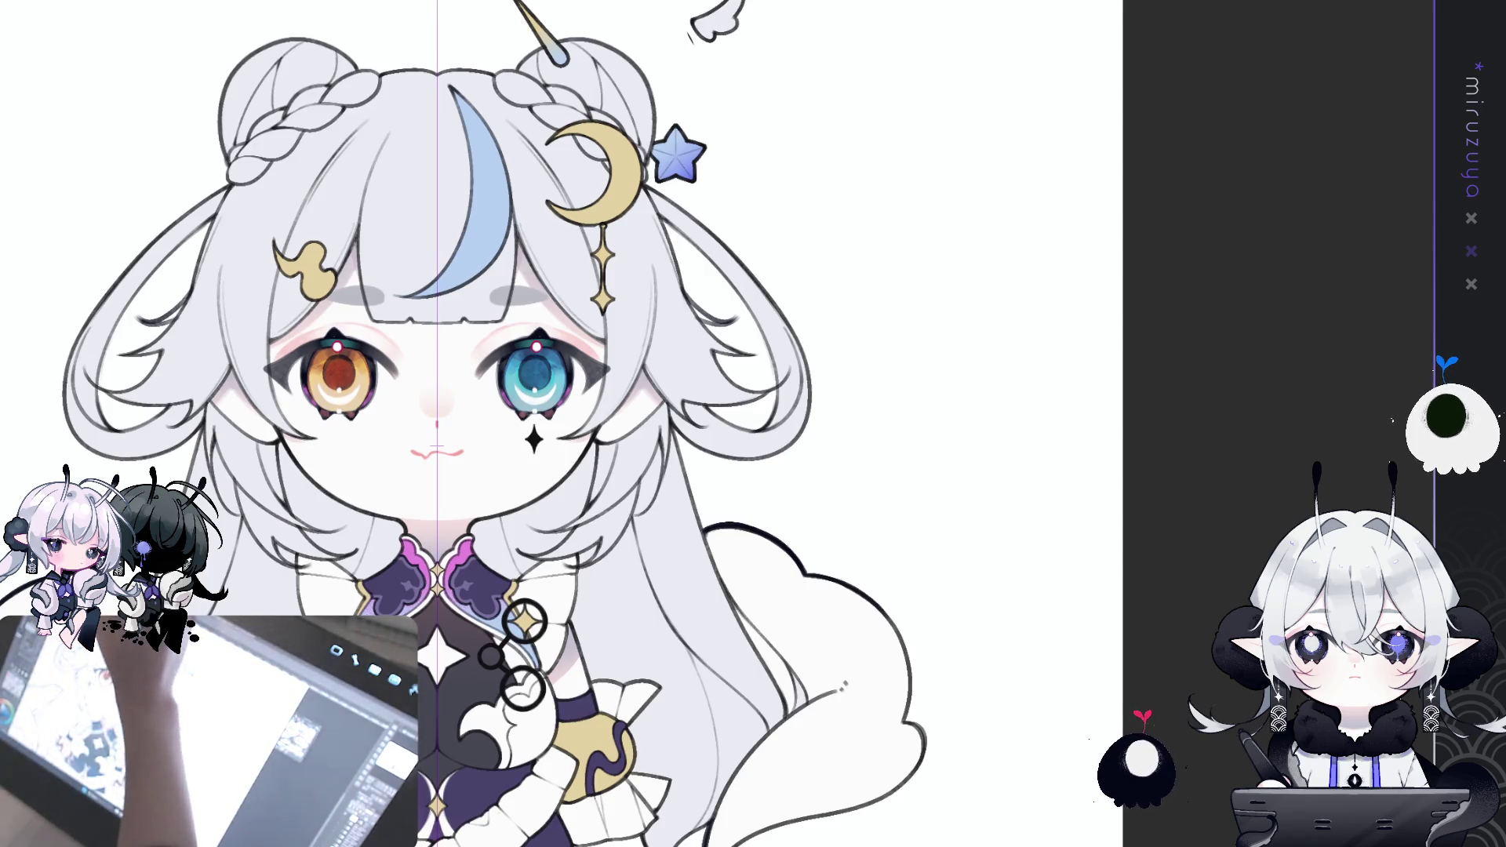
- Paint a light stroke down the hair right of the face, then level the view and zoom out
mouse_move(863, 235)
left_mouse_down()
mouse_move(941, 376)
mouse_move(949, 470)
left_mouse_up()
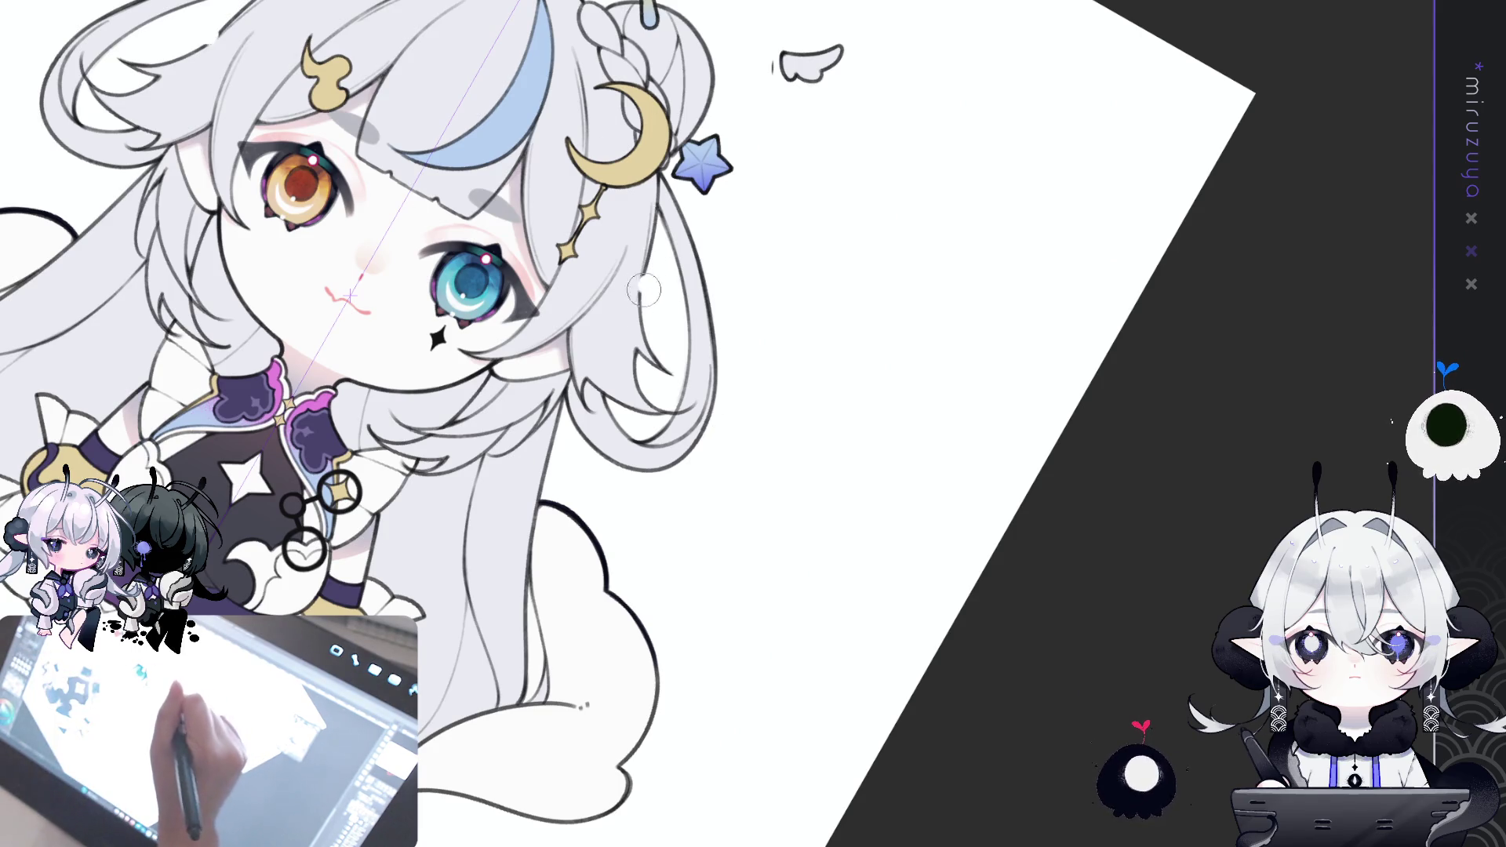
left_click_drag(643, 286, 642, 415)
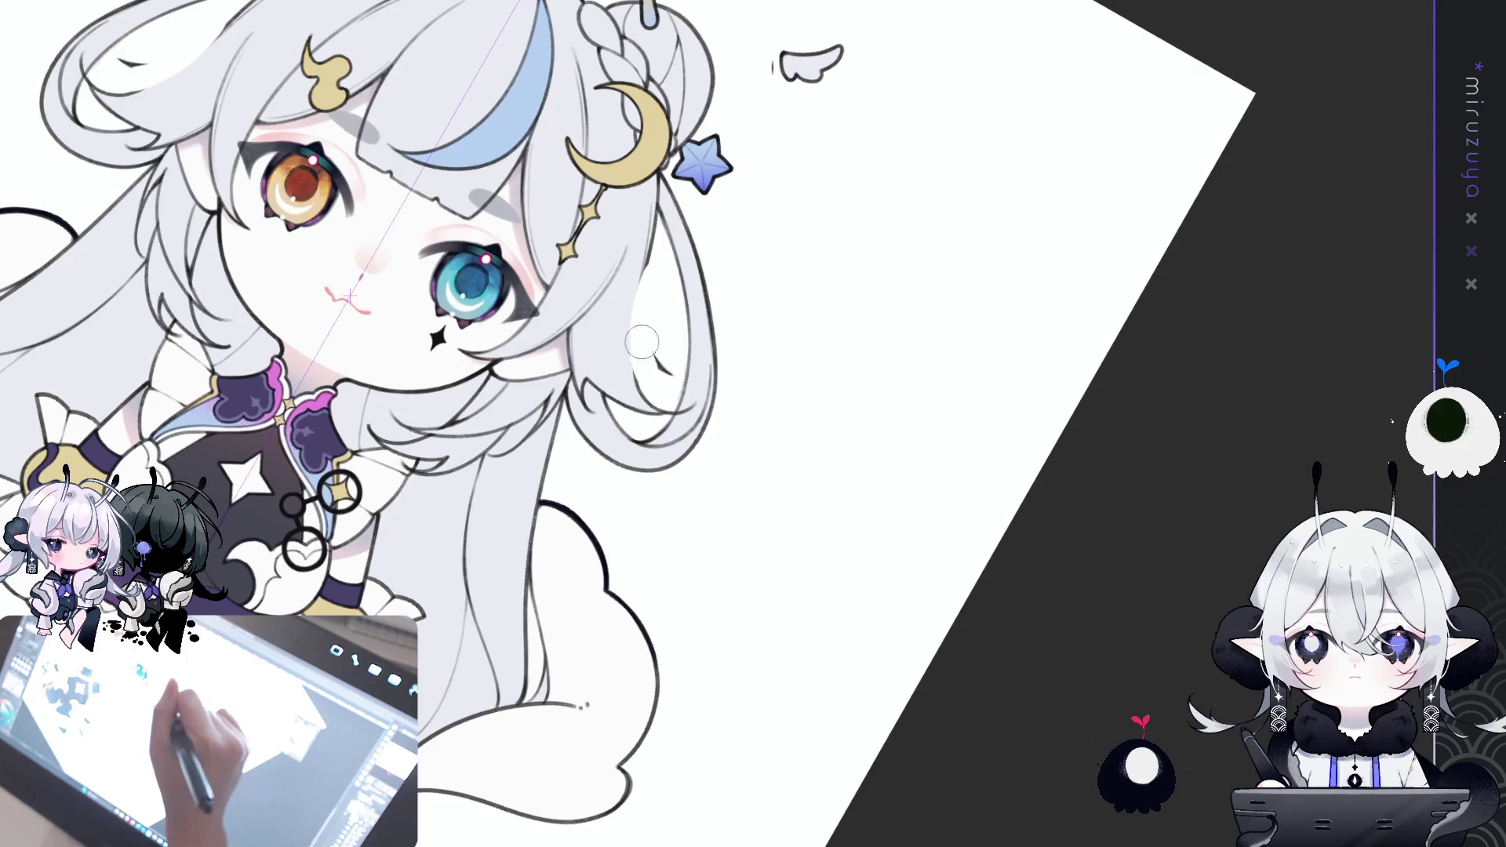
left_click_drag(669, 384, 596, 353)
key("ctrl+minus")
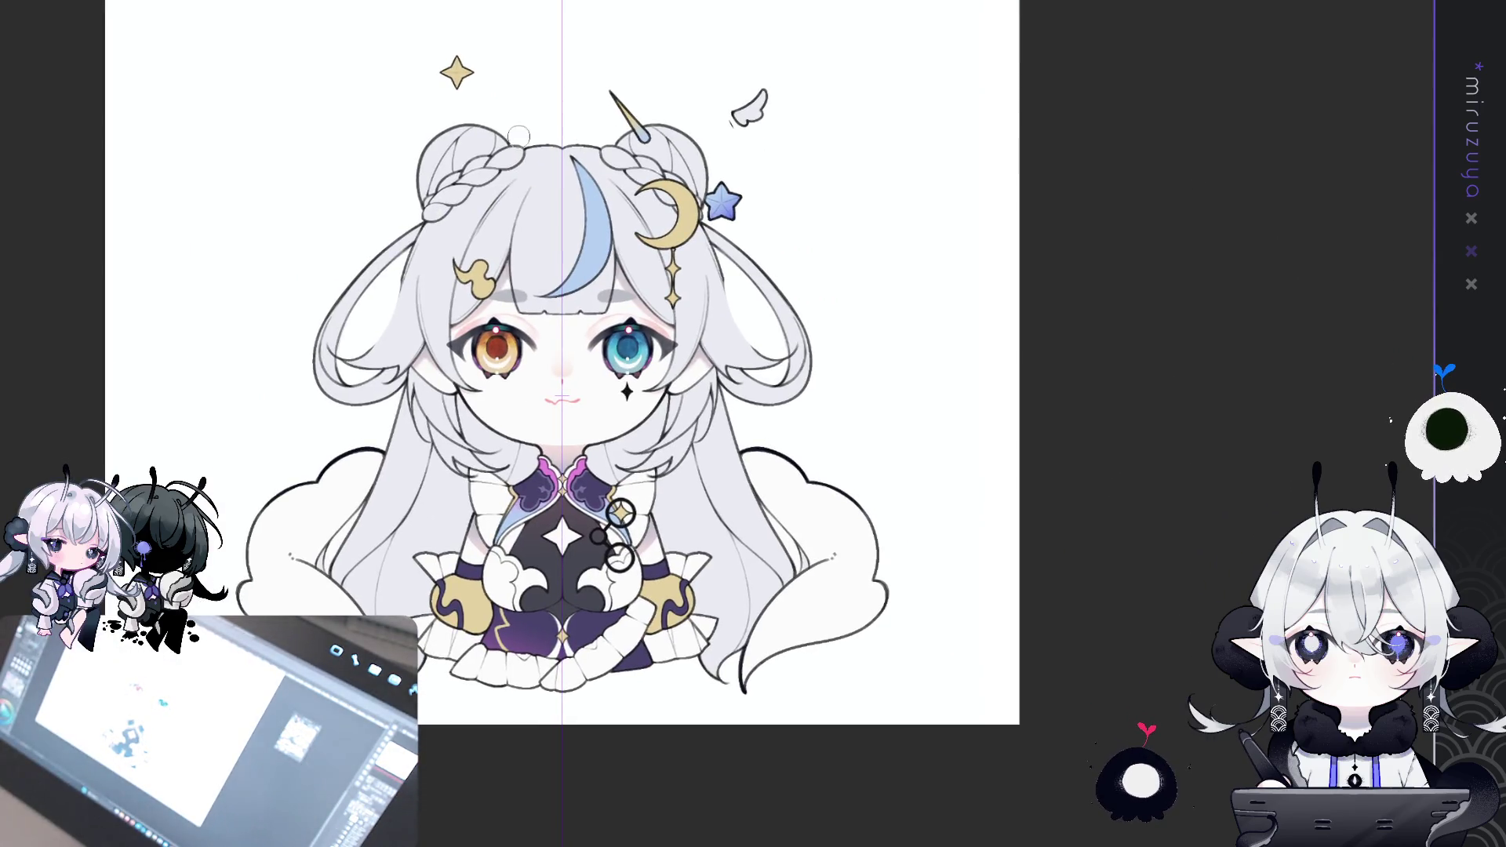
key("ctrl+plus")
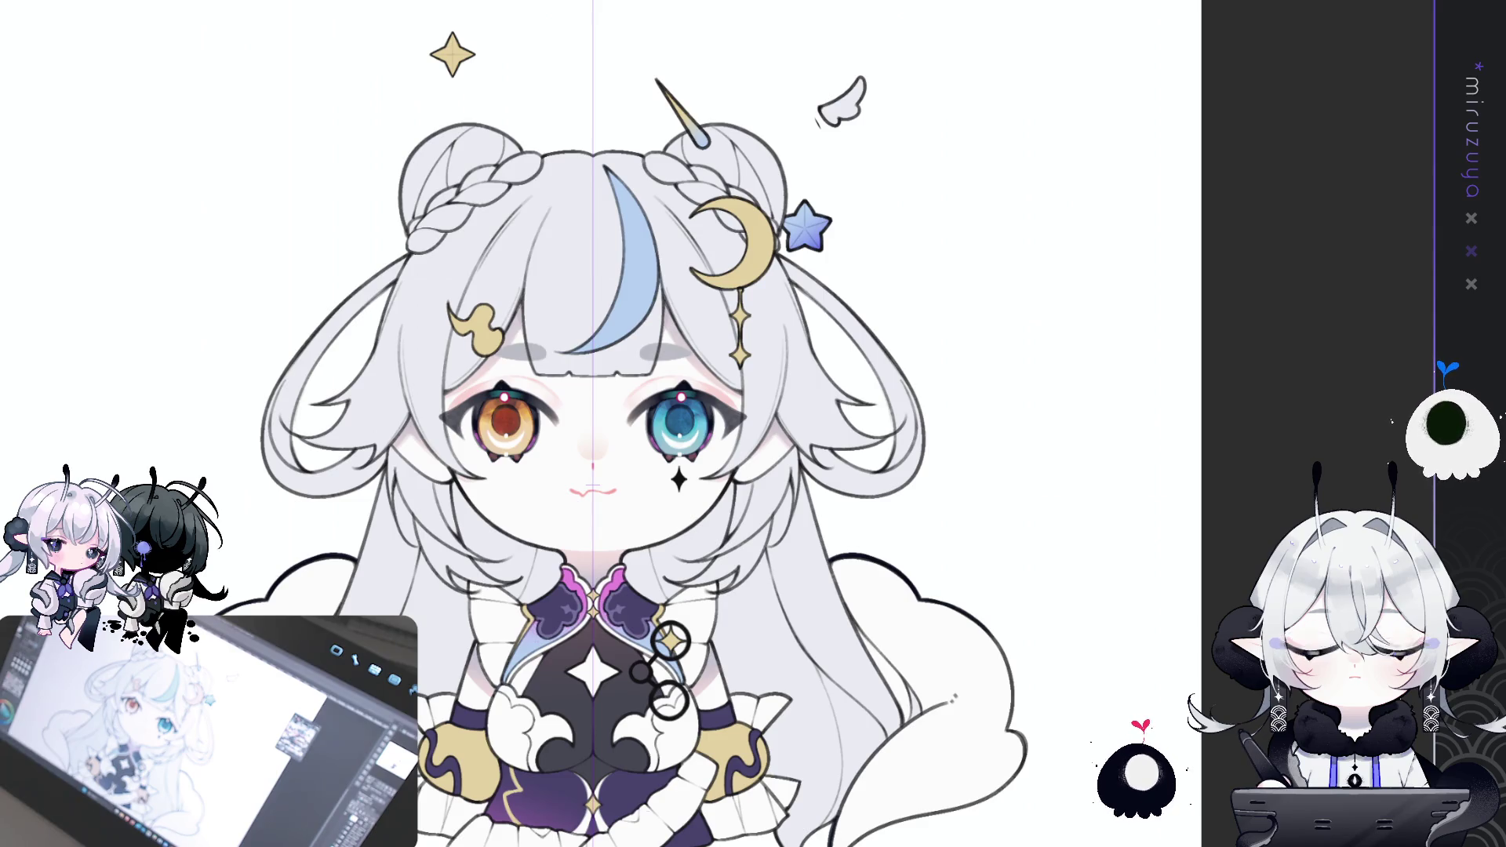
- Pan the artwork left, fit the full chibi with Ctrl+0, and hide the centre guide line
scroll(716, 450, "up", 1)
mouse_move(1032, 434)
left_mouse_down()
mouse_move(824, 410)
mouse_move(837, 340)
left_mouse_up()
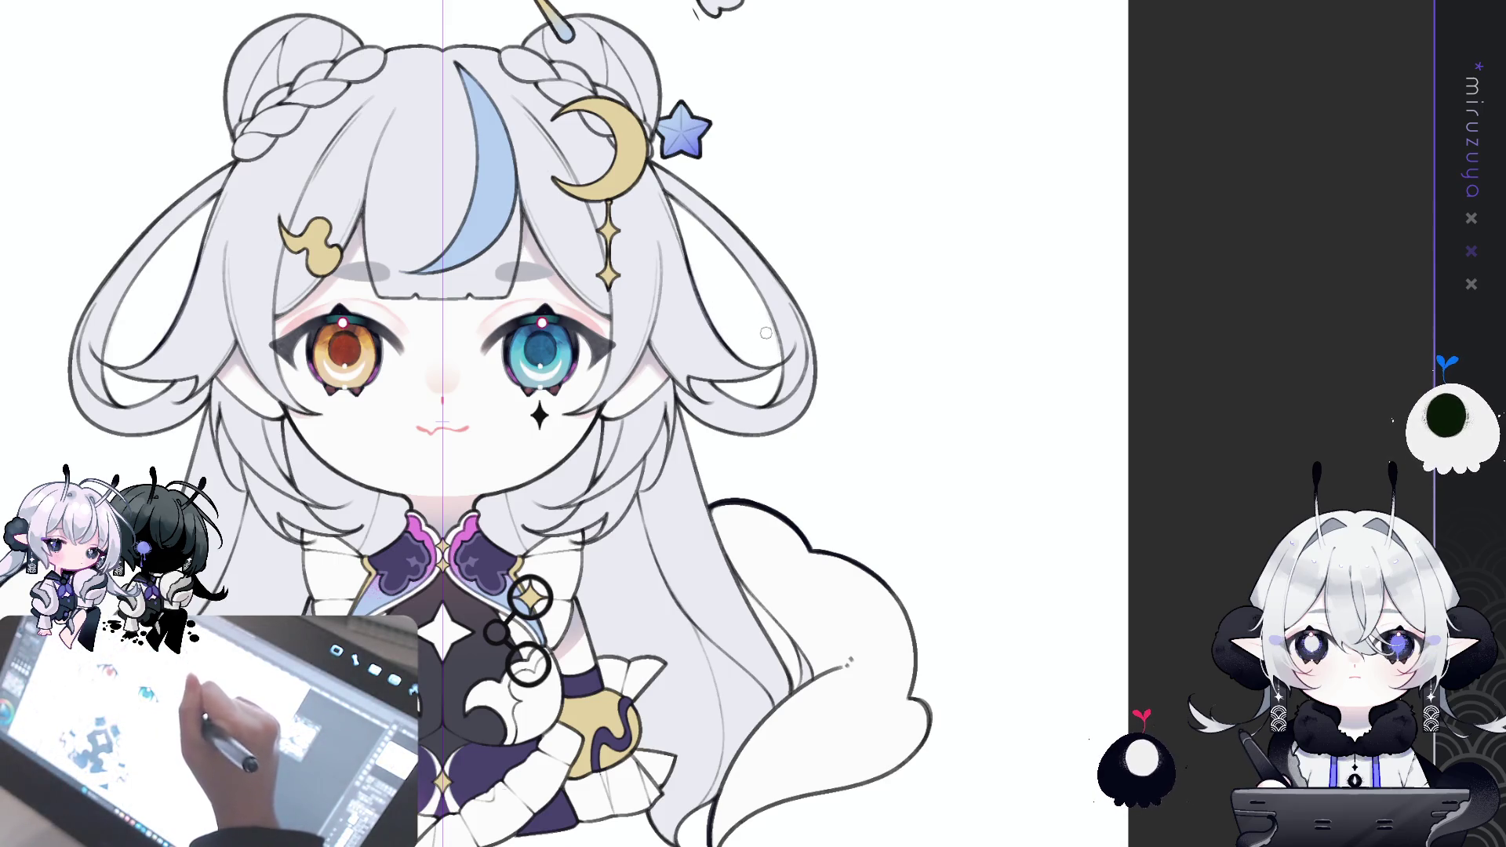
key("ctrl+0")
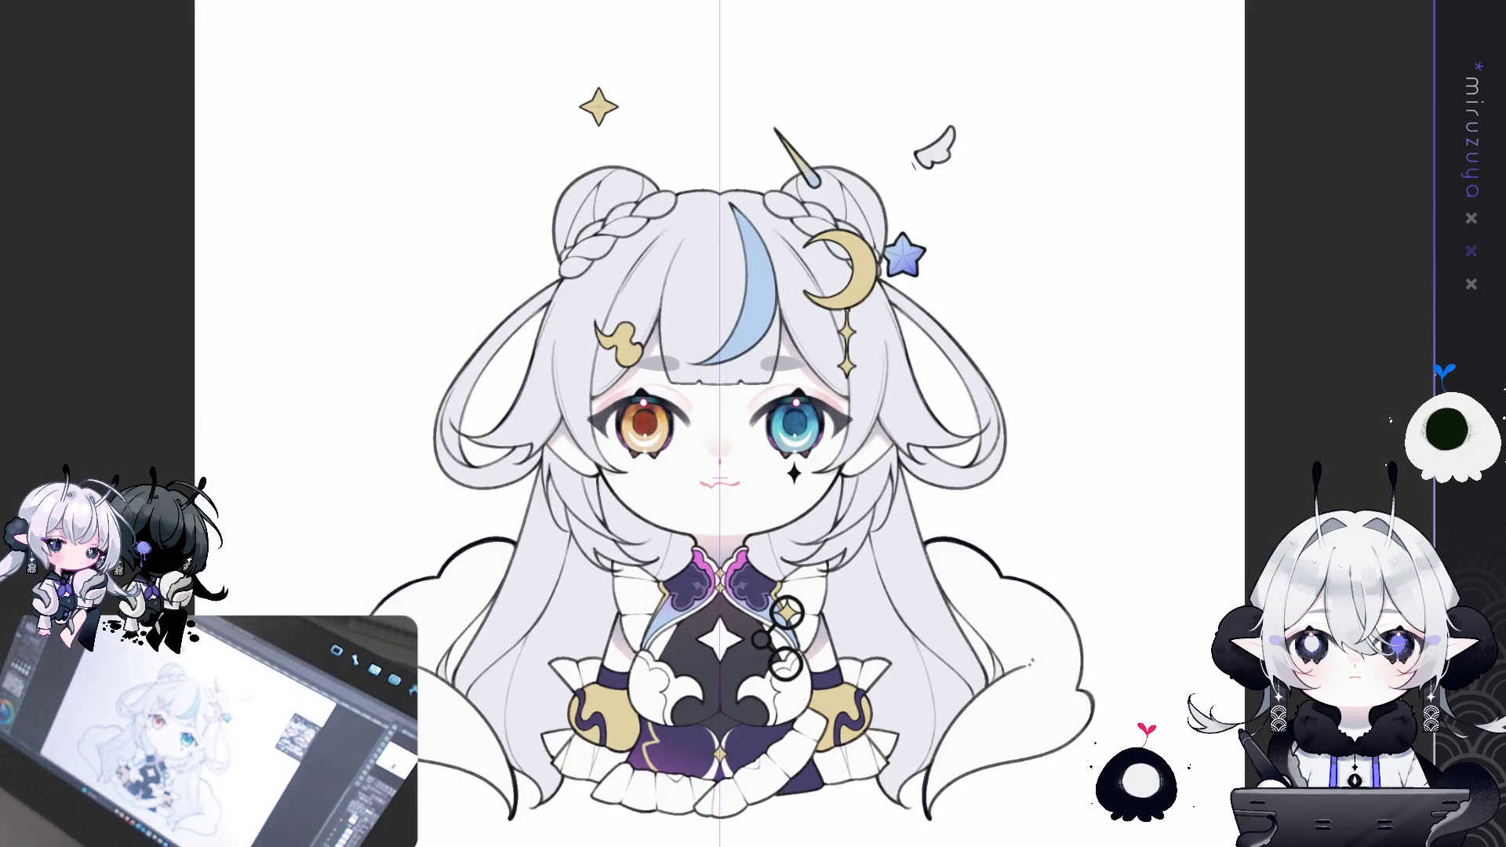
key("ctrl+1")
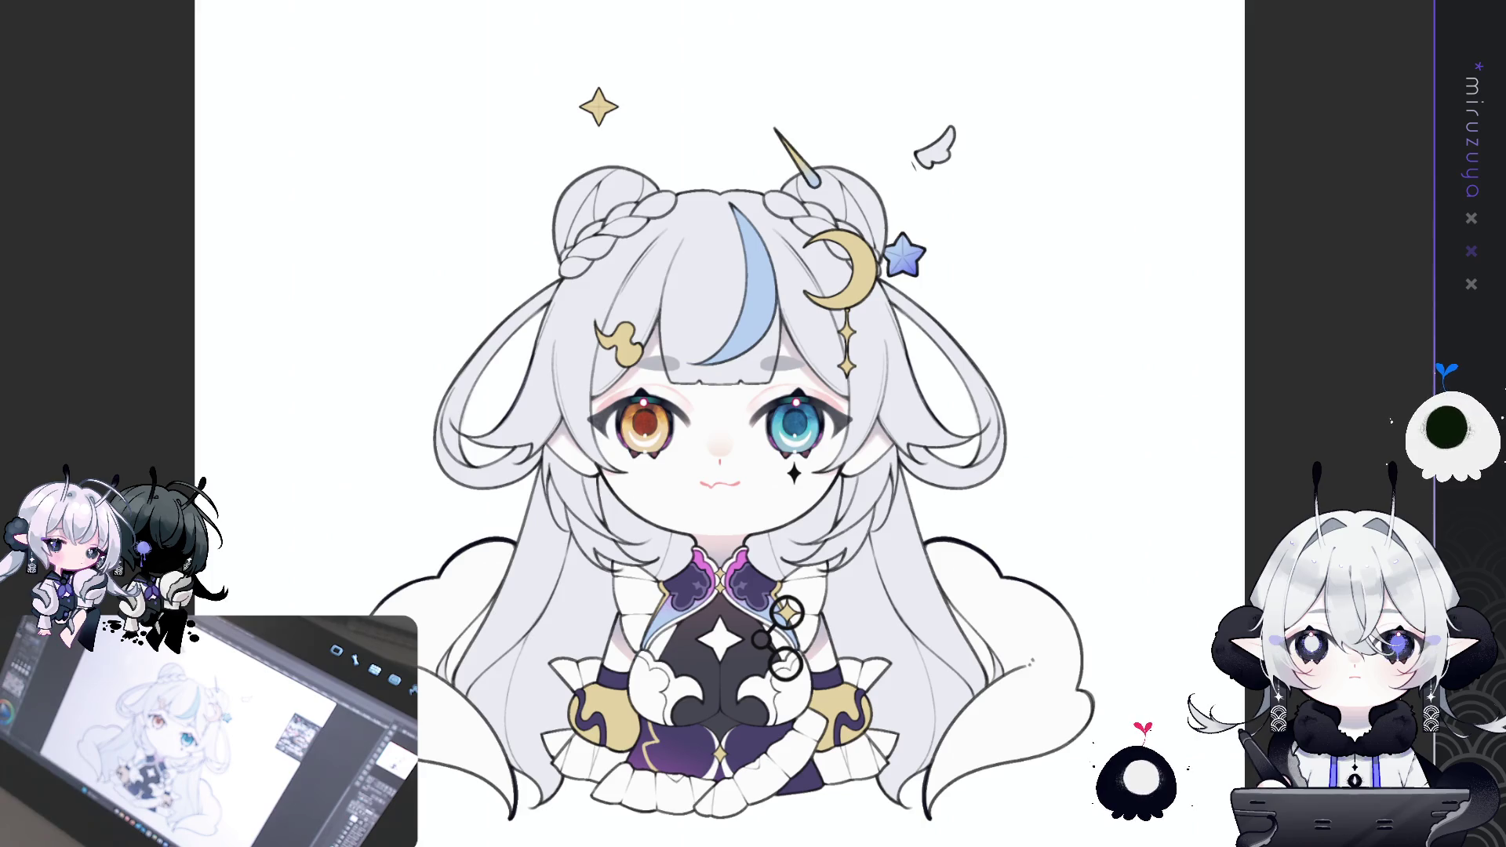
- Shift the canvas to reposition the character and zoom in on her face
mouse_move(1116, 788)
left_mouse_down()
mouse_move(986, 763)
mouse_move(987, 778)
left_mouse_up()
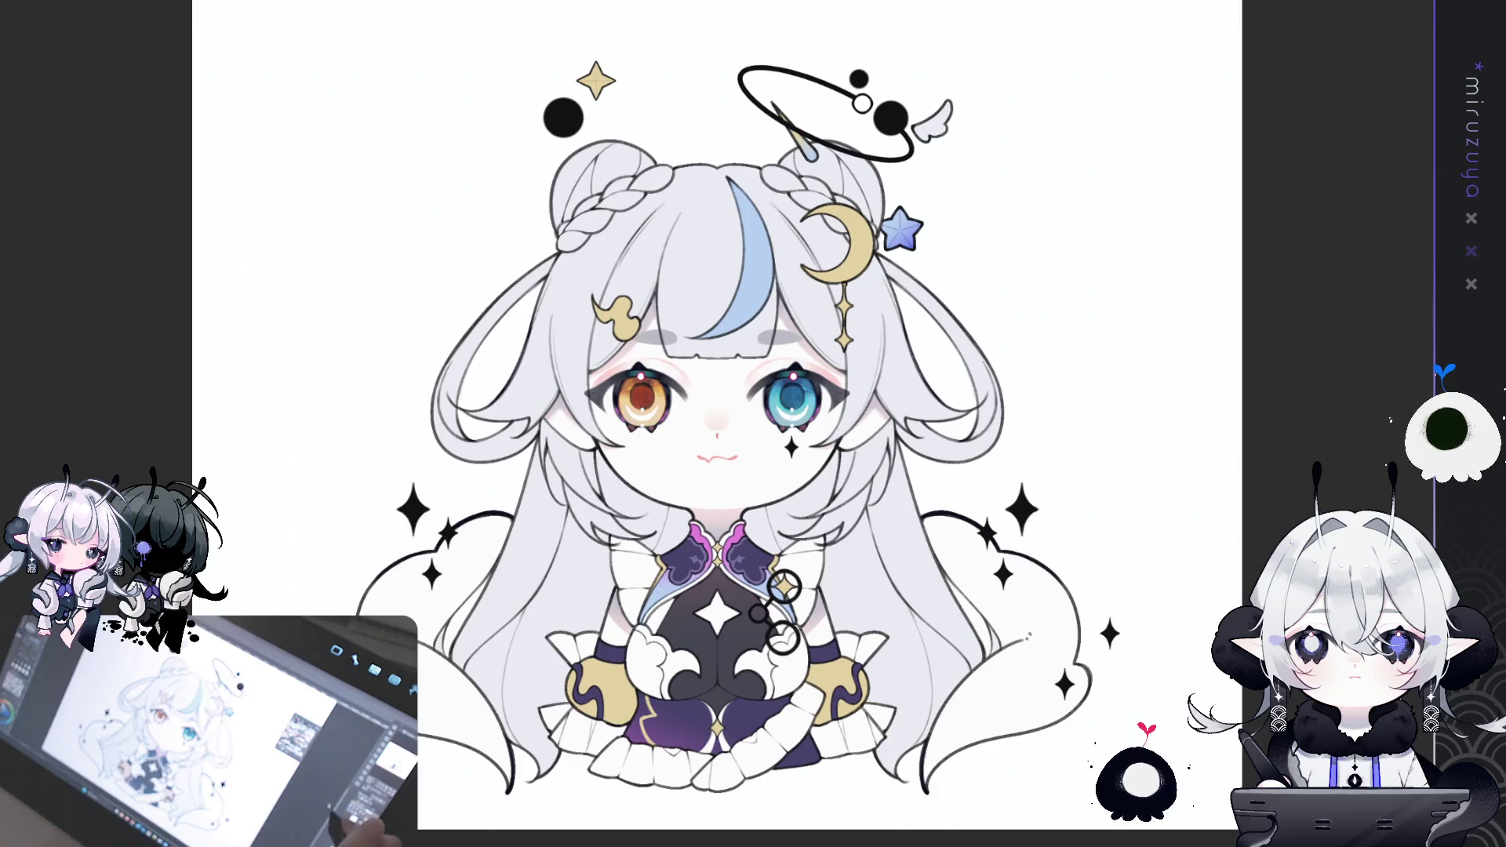
key("ctrl+plus")
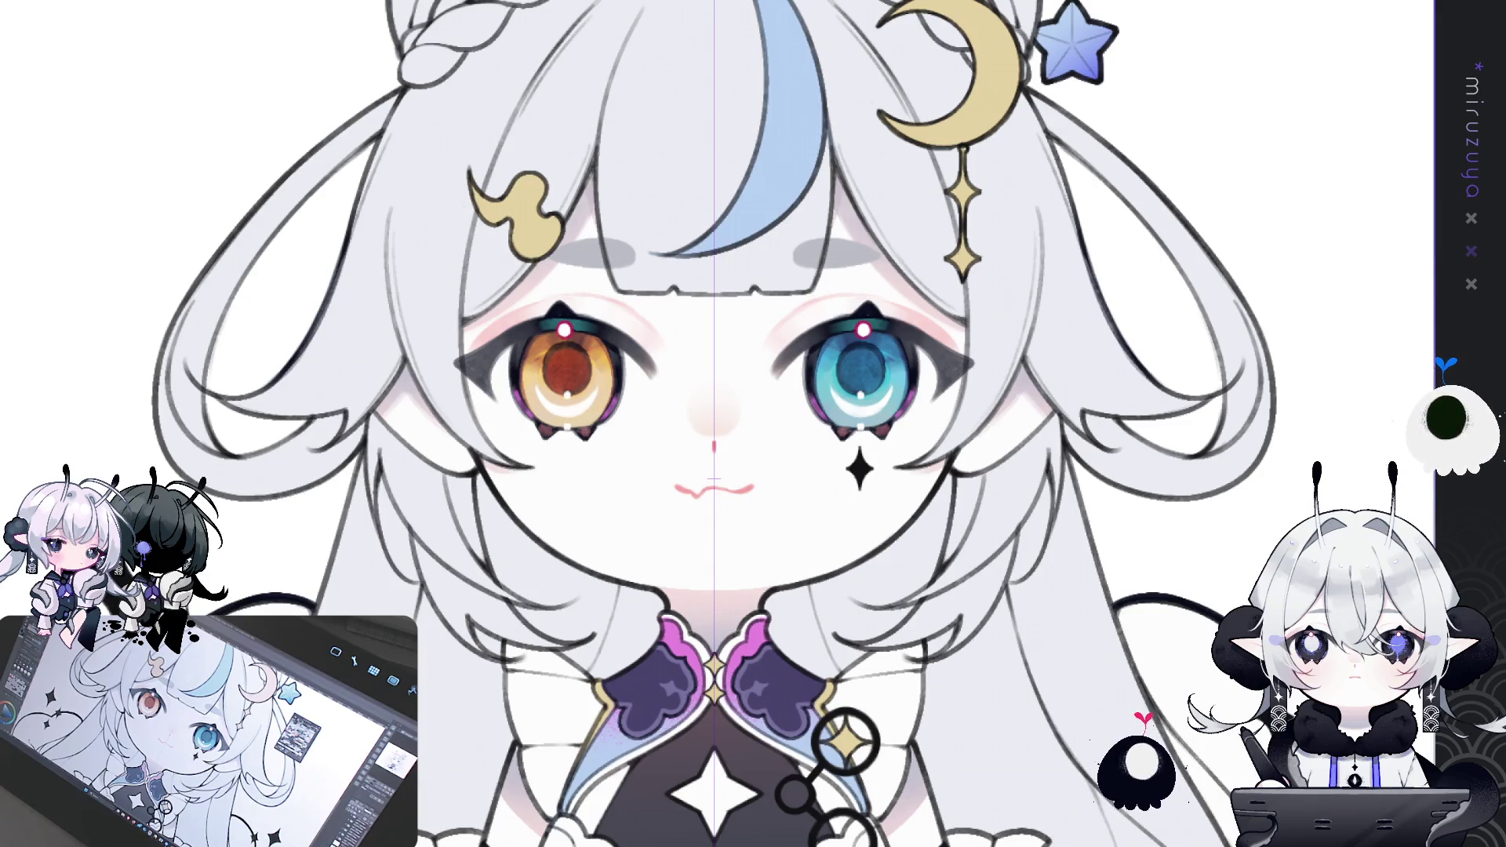
left_click_drag(715, 479, 565, 355)
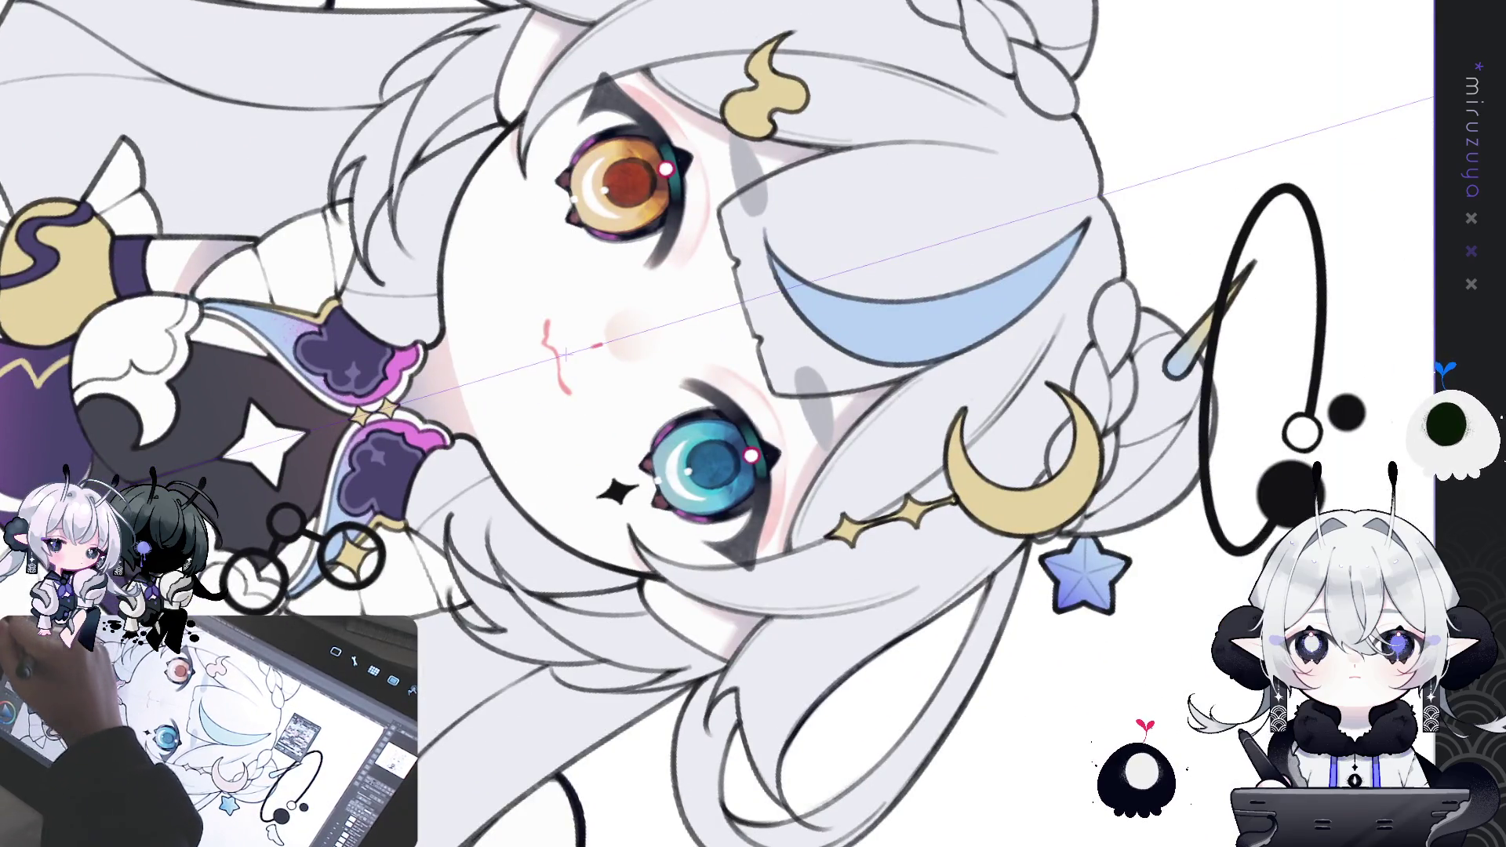
key("ctrl+@")
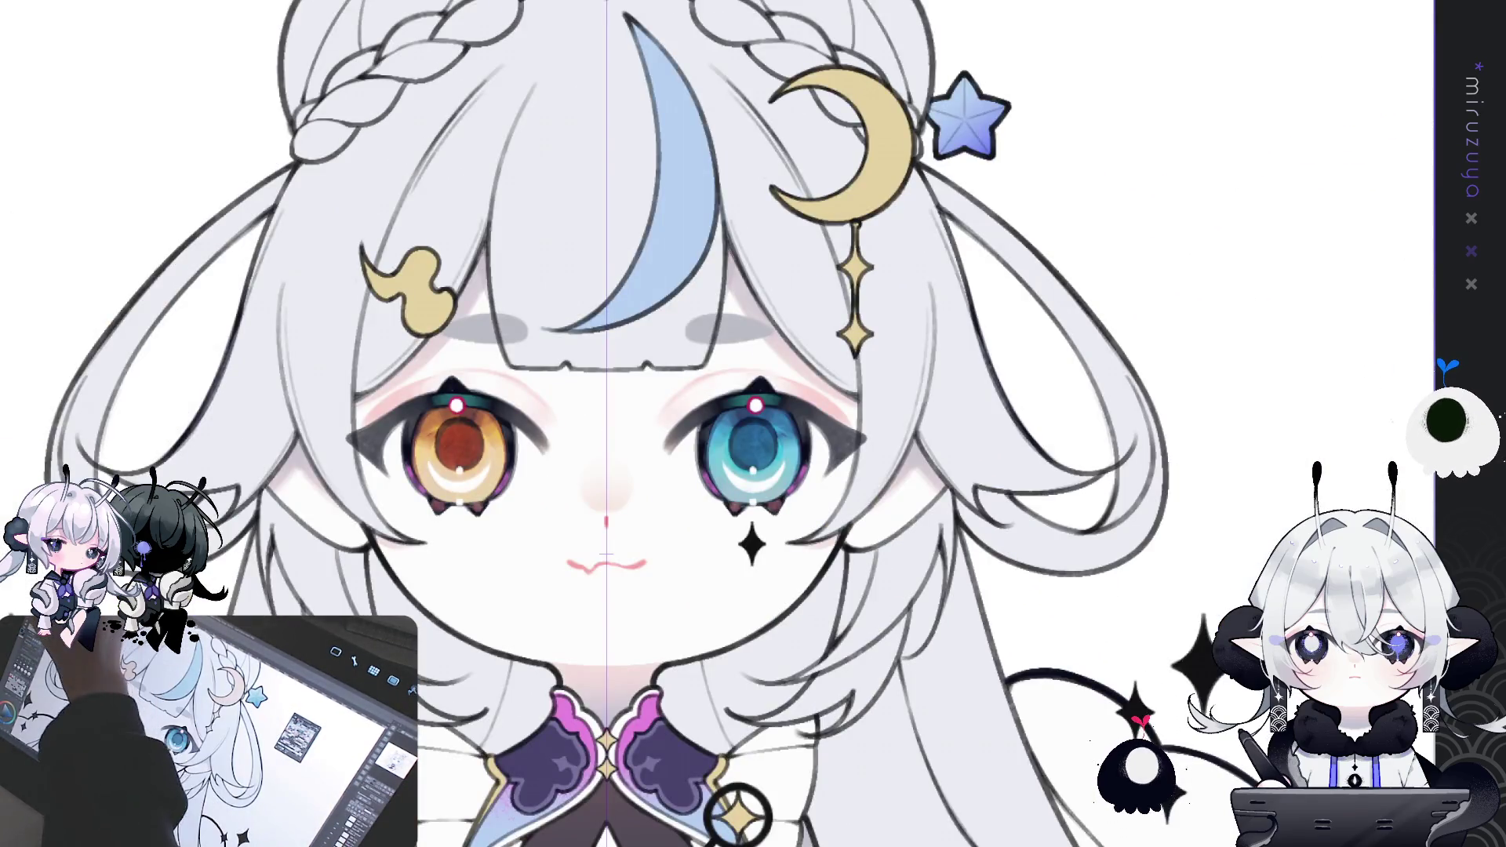
key("ctrl+shift+d")
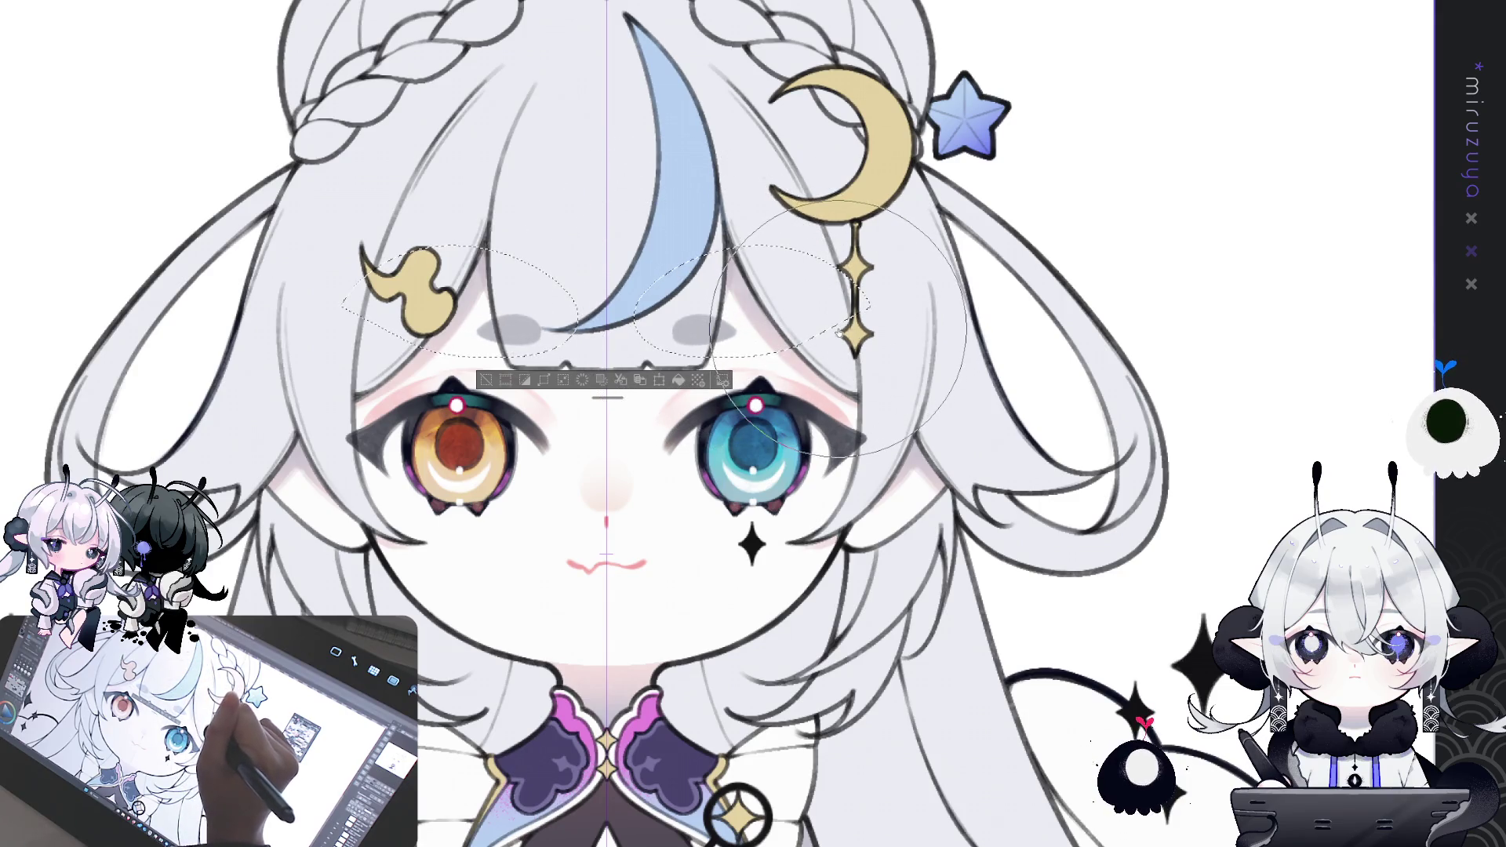
key("ctrl+d")
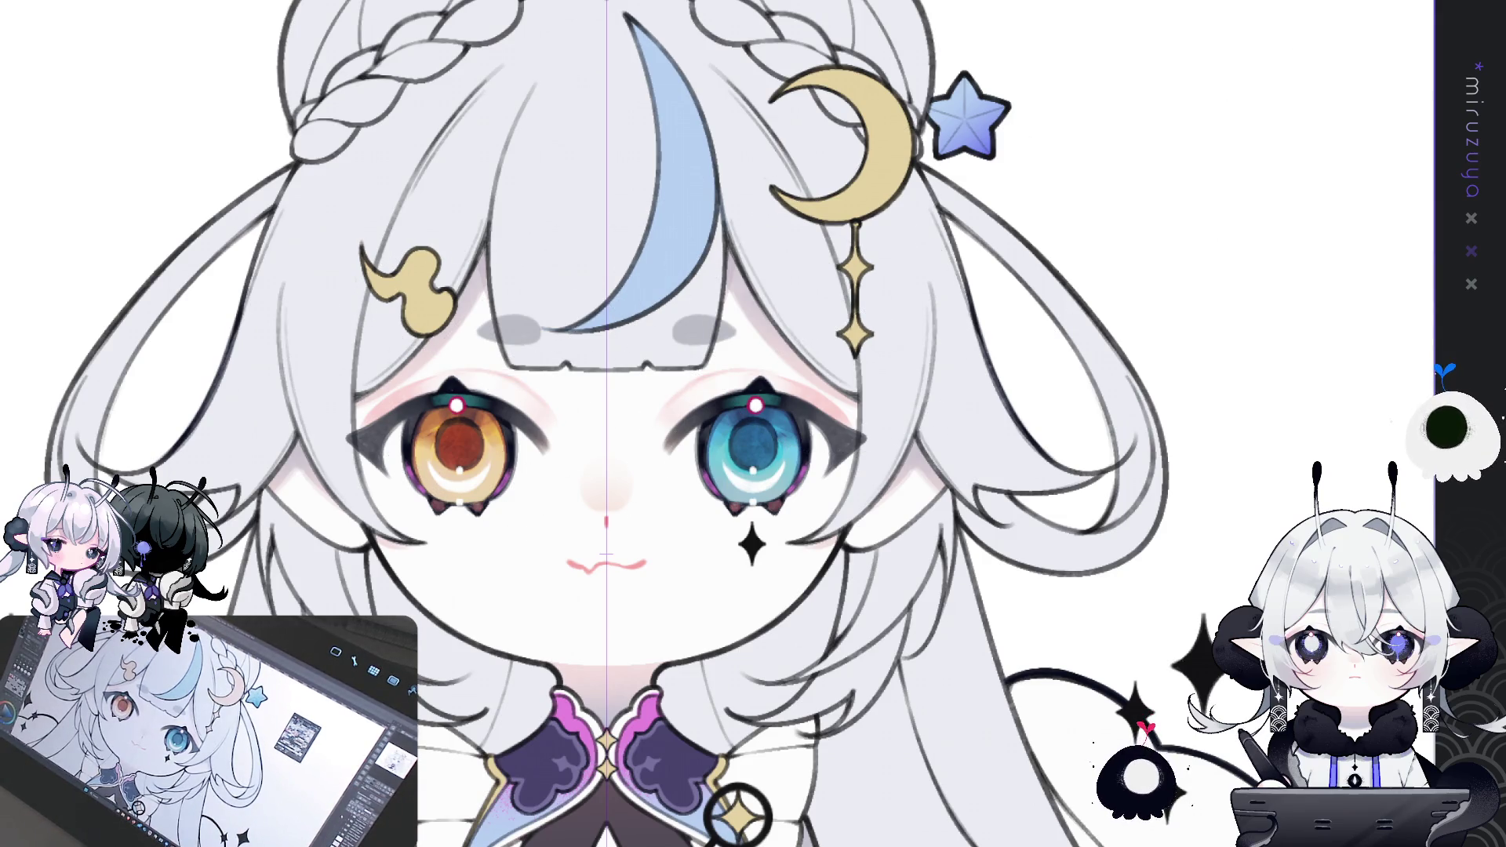
key("ctrl+minus")
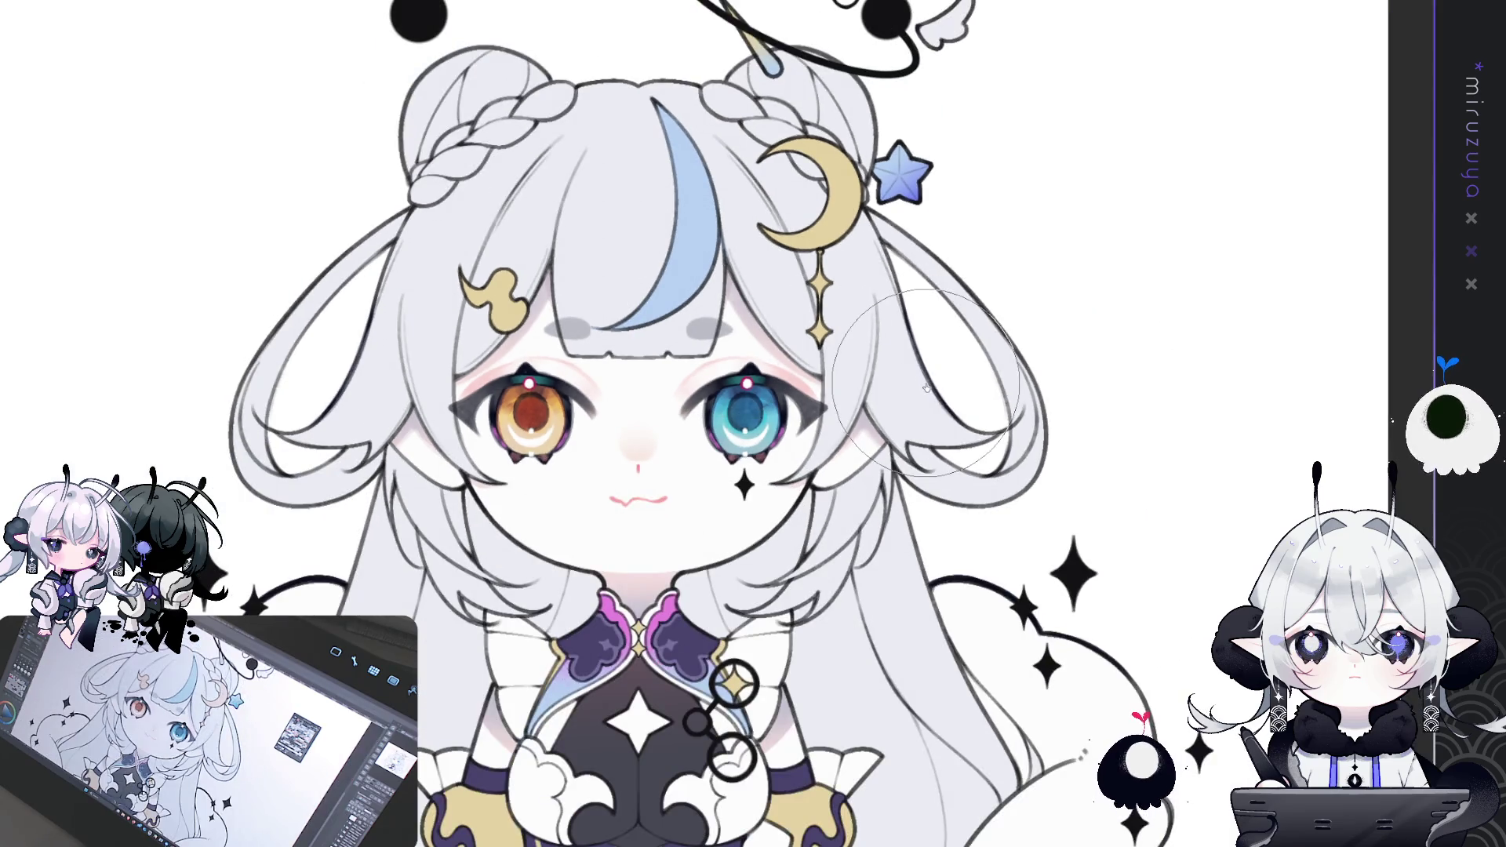
- Zoom in on the cloud-like tail and its surrounding sparkles
scroll(926, 386, "up", 1)
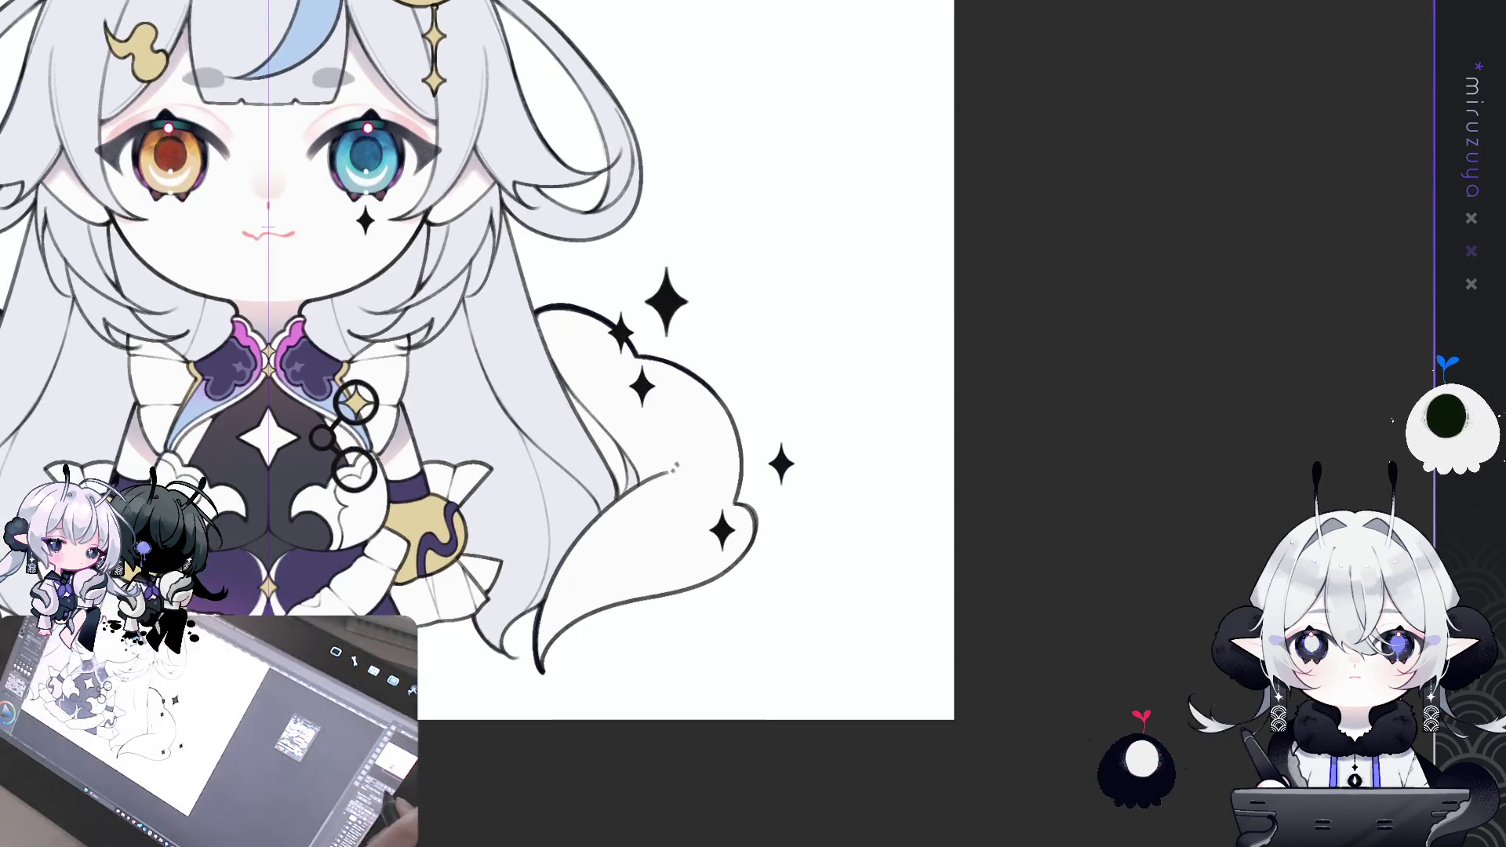
- Ink the tail's right outline as one bold black stroke reaching down to its tip
scroll(666, 314, "up", 2)
scroll(667, 314, "down", 2)
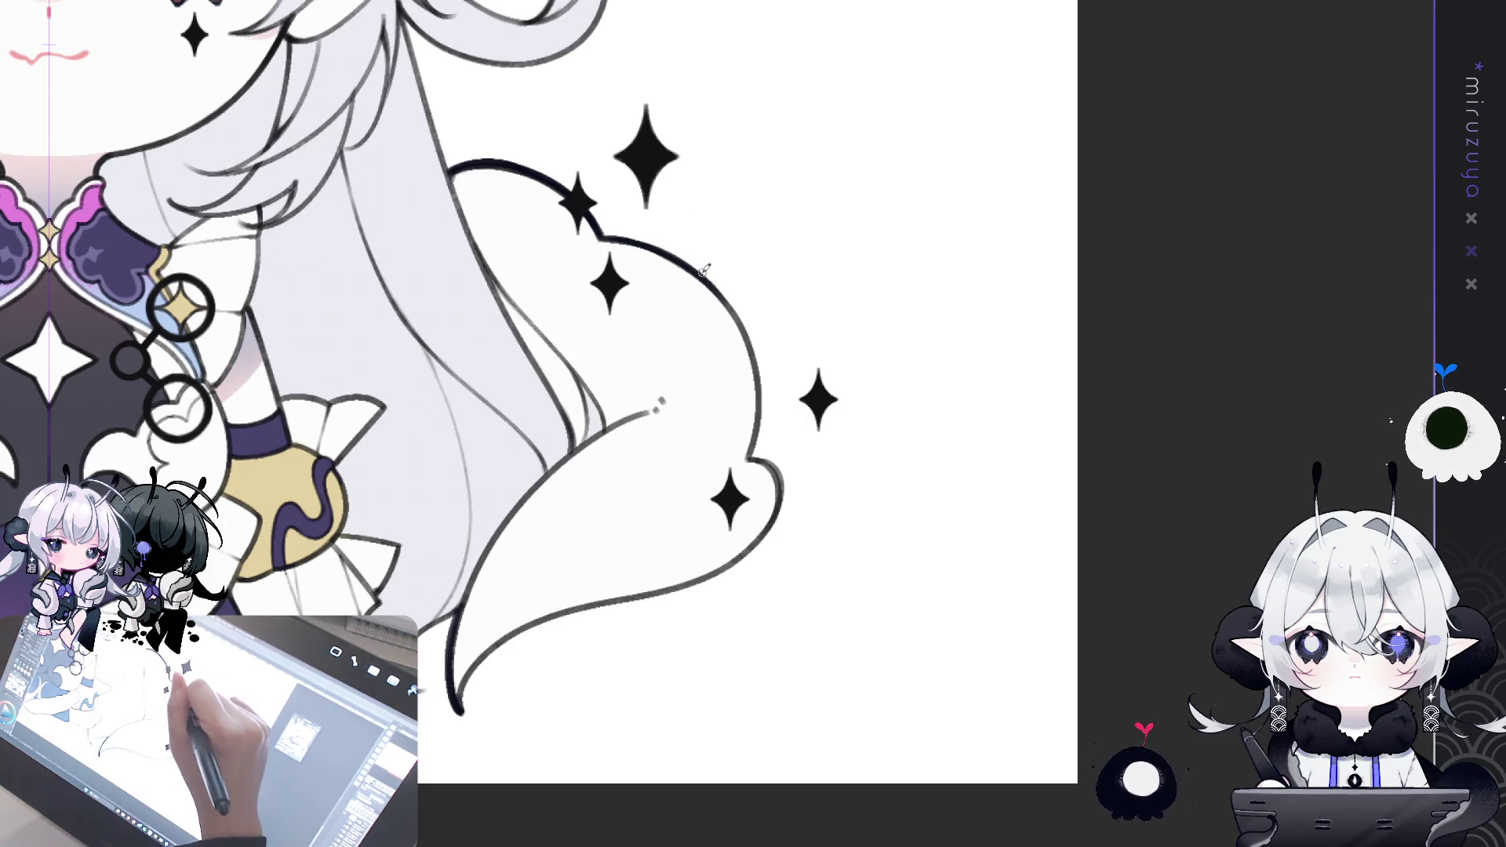
left_click_drag(705, 271, 755, 433)
key("ctrl+z")
left_click_drag(705, 271, 749, 451)
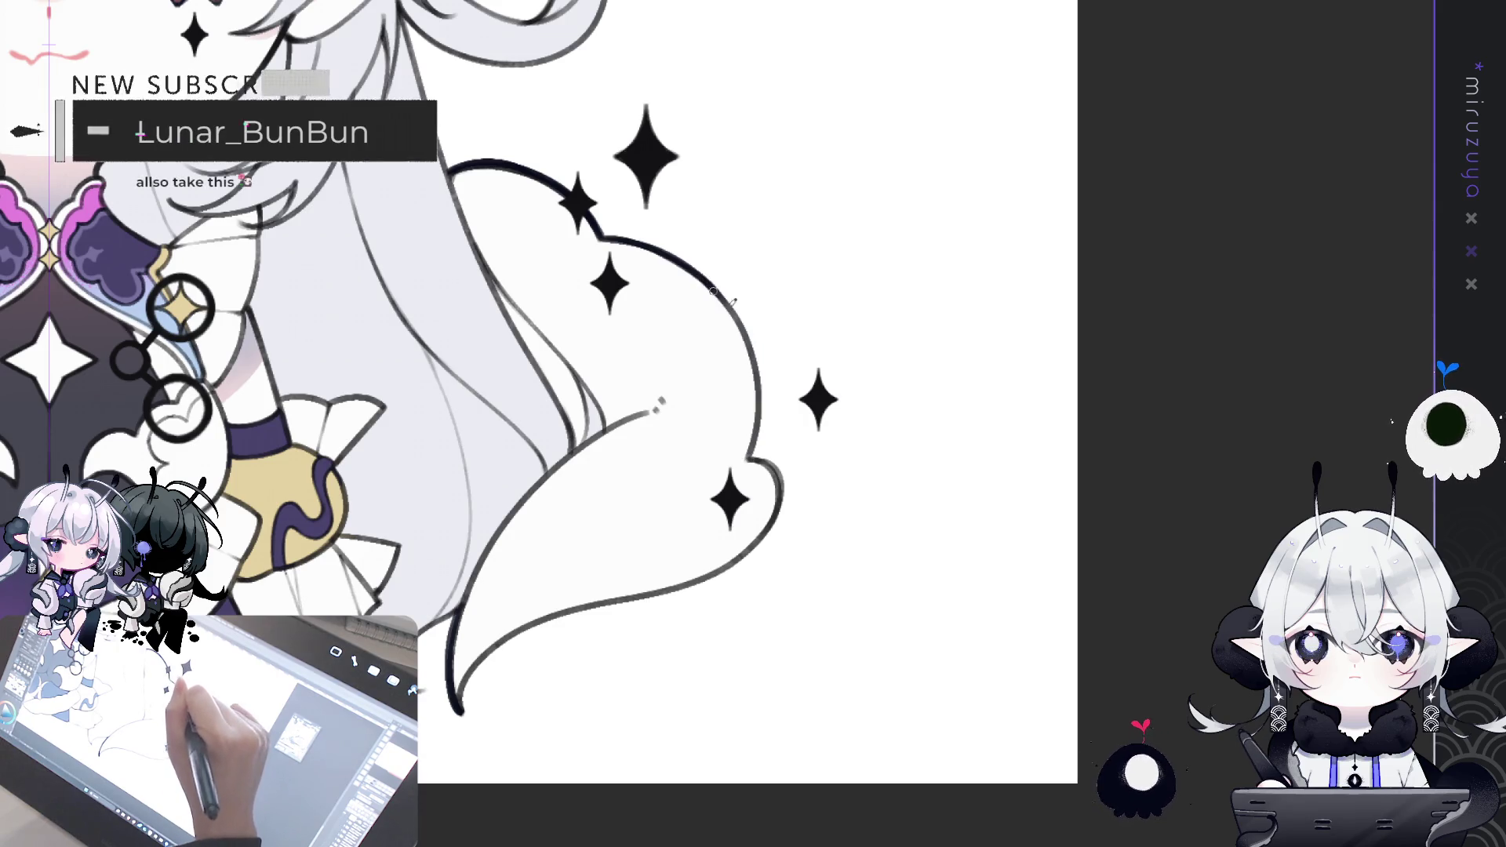
key("ctrl+z")
mouse_move(706, 271)
left_mouse_down()
mouse_move(759, 404)
mouse_move(755, 451)
left_mouse_up()
key("ctrl+z")
mouse_move(706, 274)
left_mouse_down()
mouse_move(745, 347)
mouse_move(749, 456)
left_mouse_up()
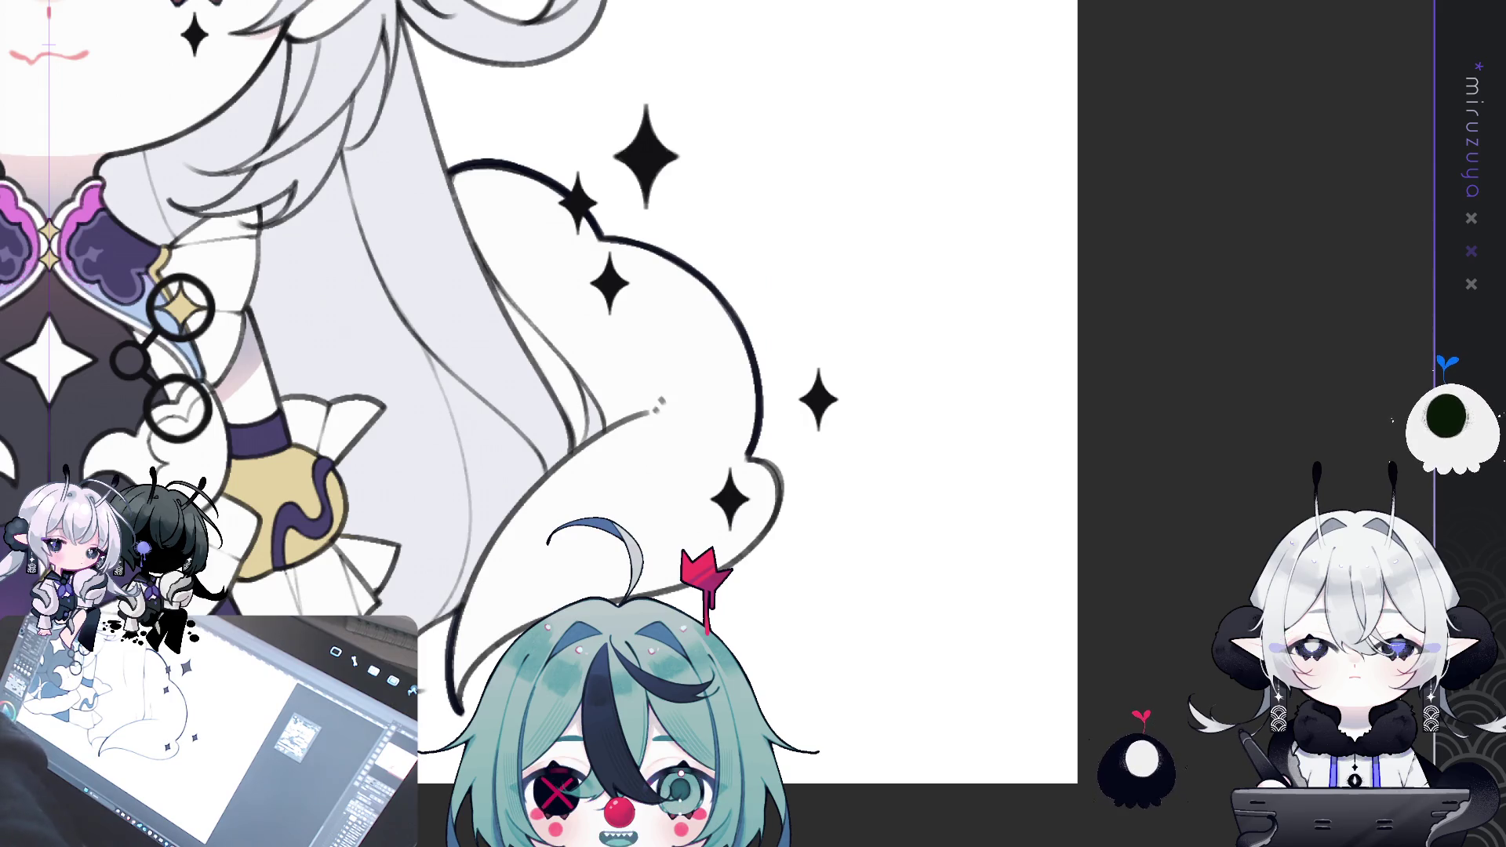
- Ink the outlines of the tail's right lobe and bump, and the hair lock's tip
mouse_move(661, 402)
left_mouse_down()
mouse_move(709, 337)
mouse_move(649, 326)
mouse_move(745, 294)
mouse_move(819, 343)
left_mouse_up()
key("ctrl+z")
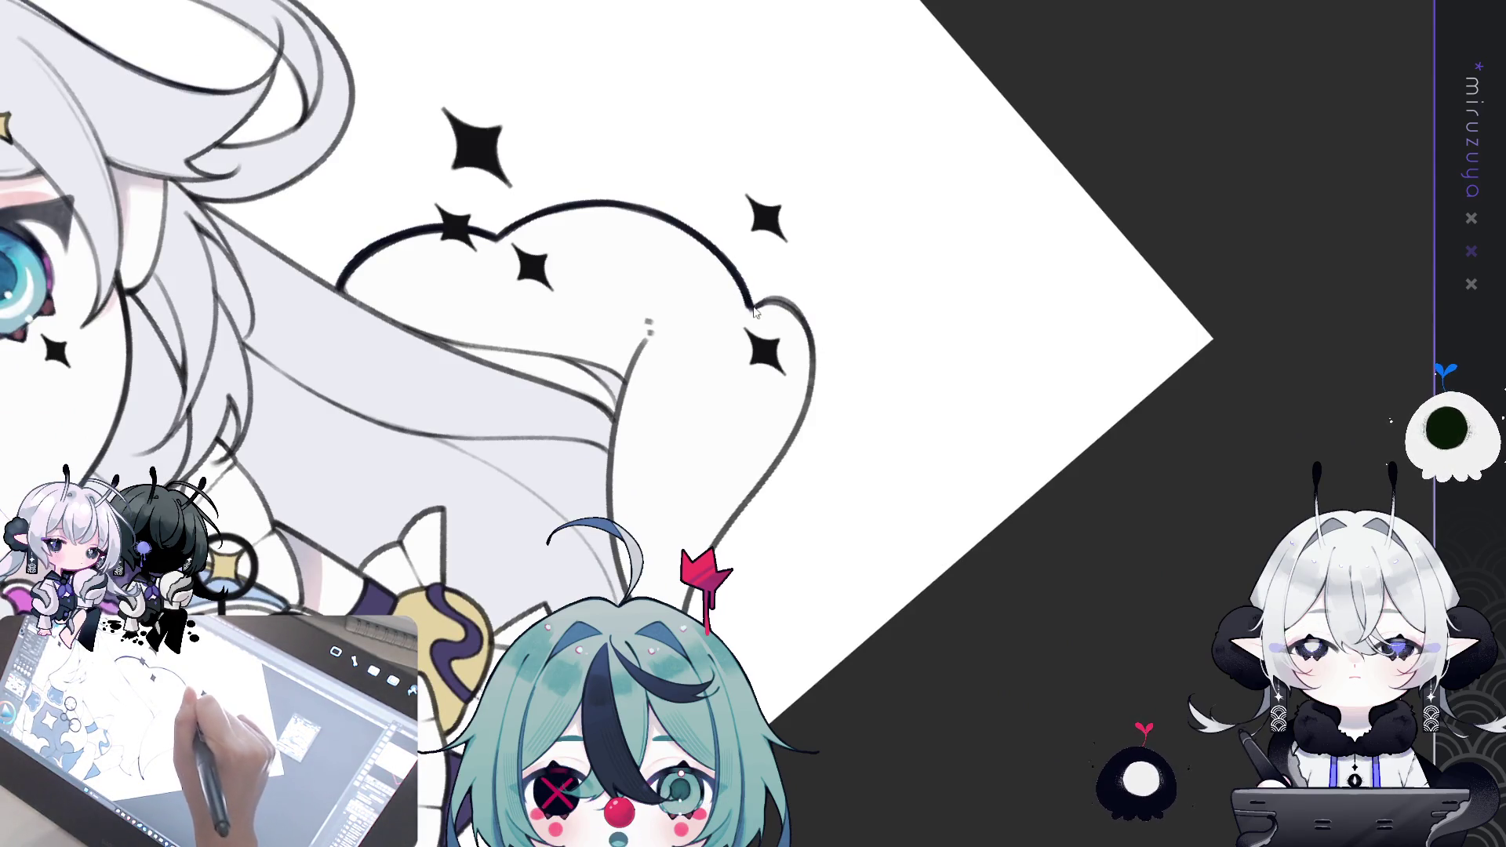
left_click_drag(755, 305, 818, 339)
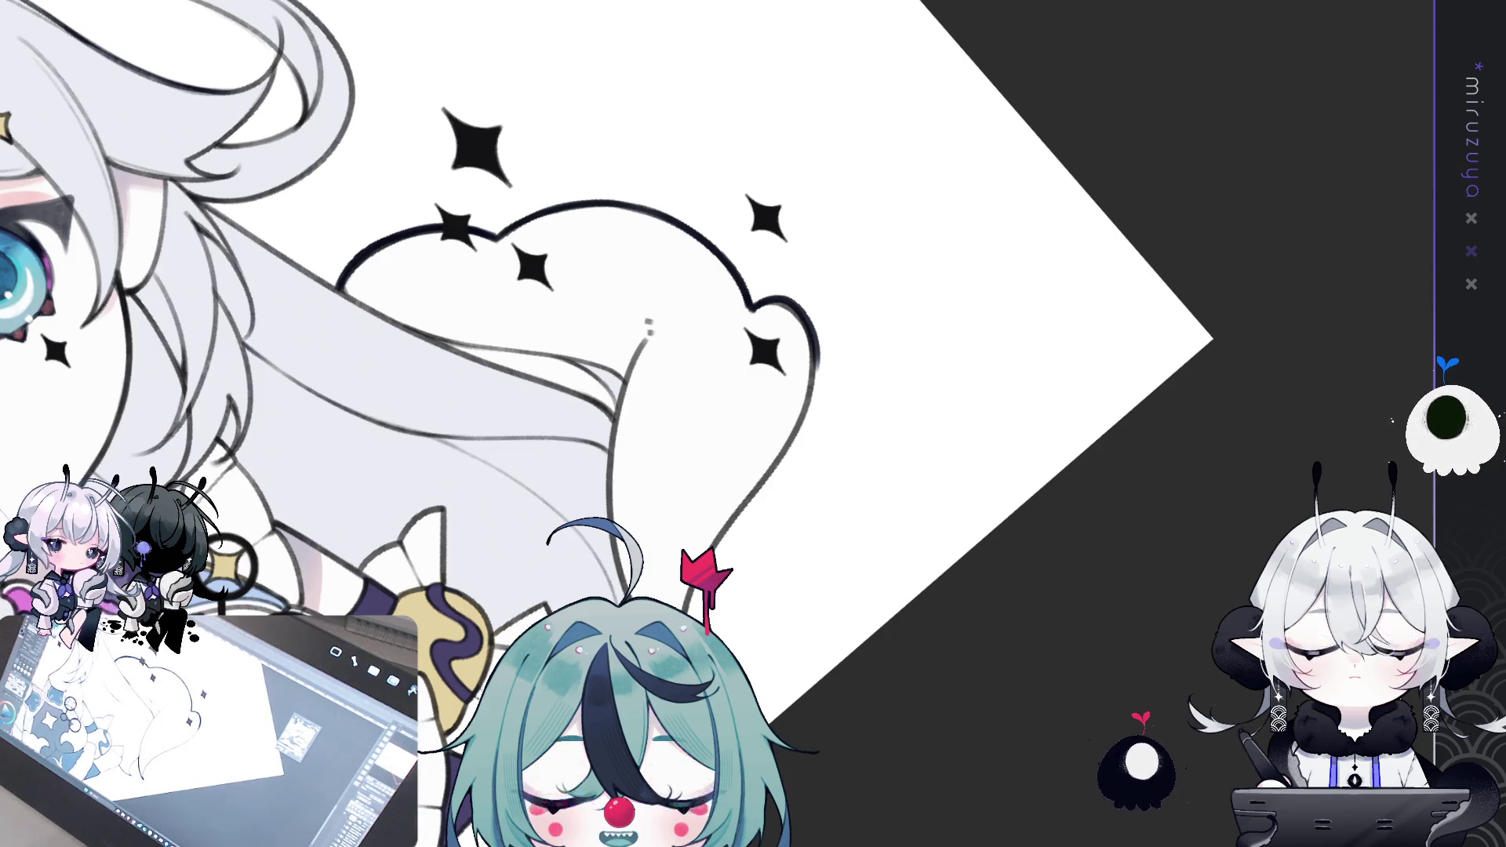
left_click_drag(651, 329, 672, 270)
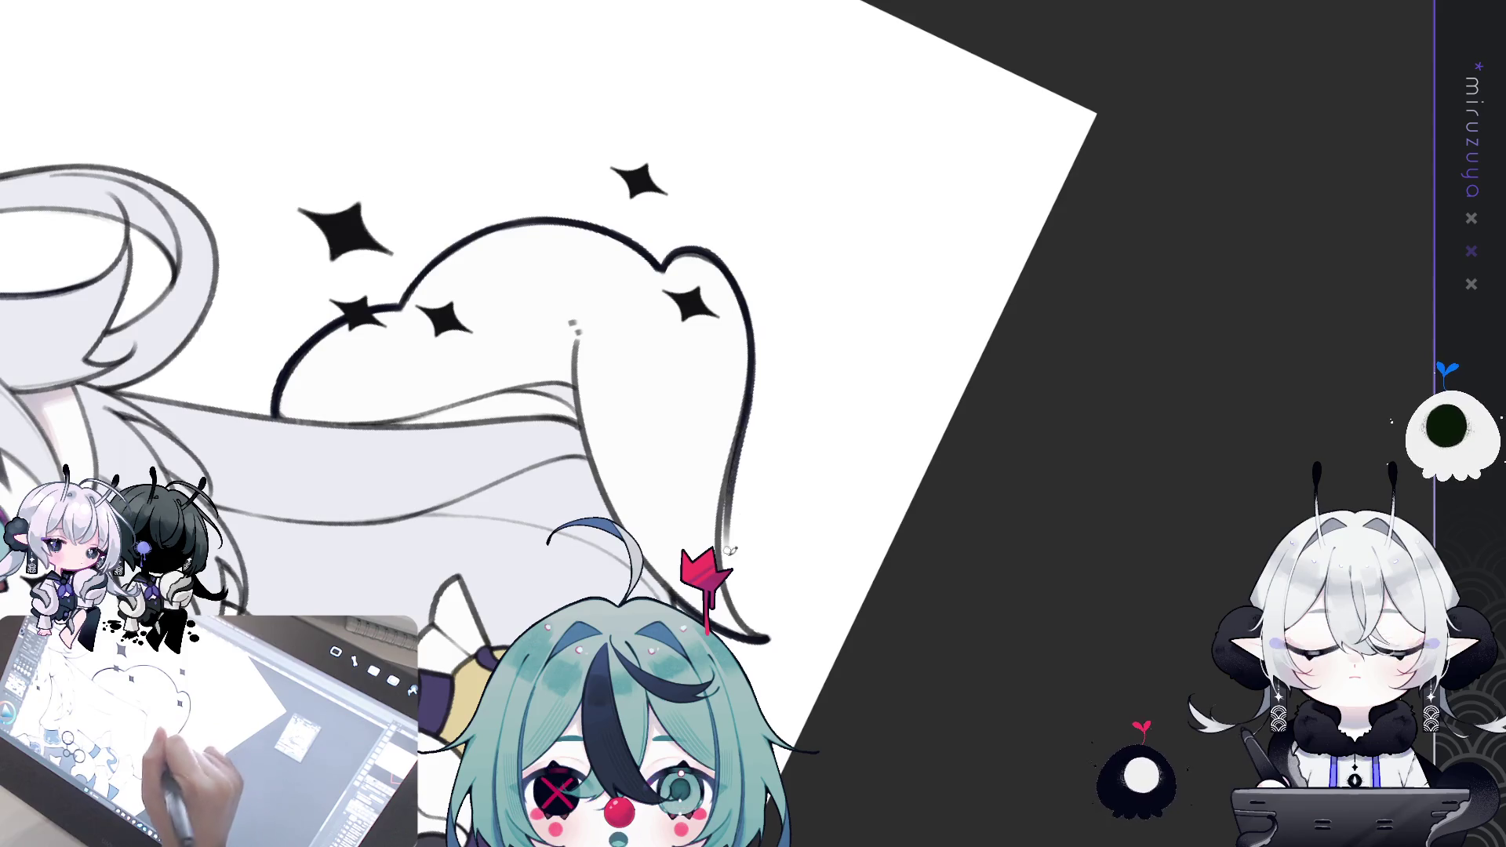
mouse_move(730, 454)
left_mouse_down()
mouse_move(717, 569)
mouse_move(769, 637)
left_mouse_up()
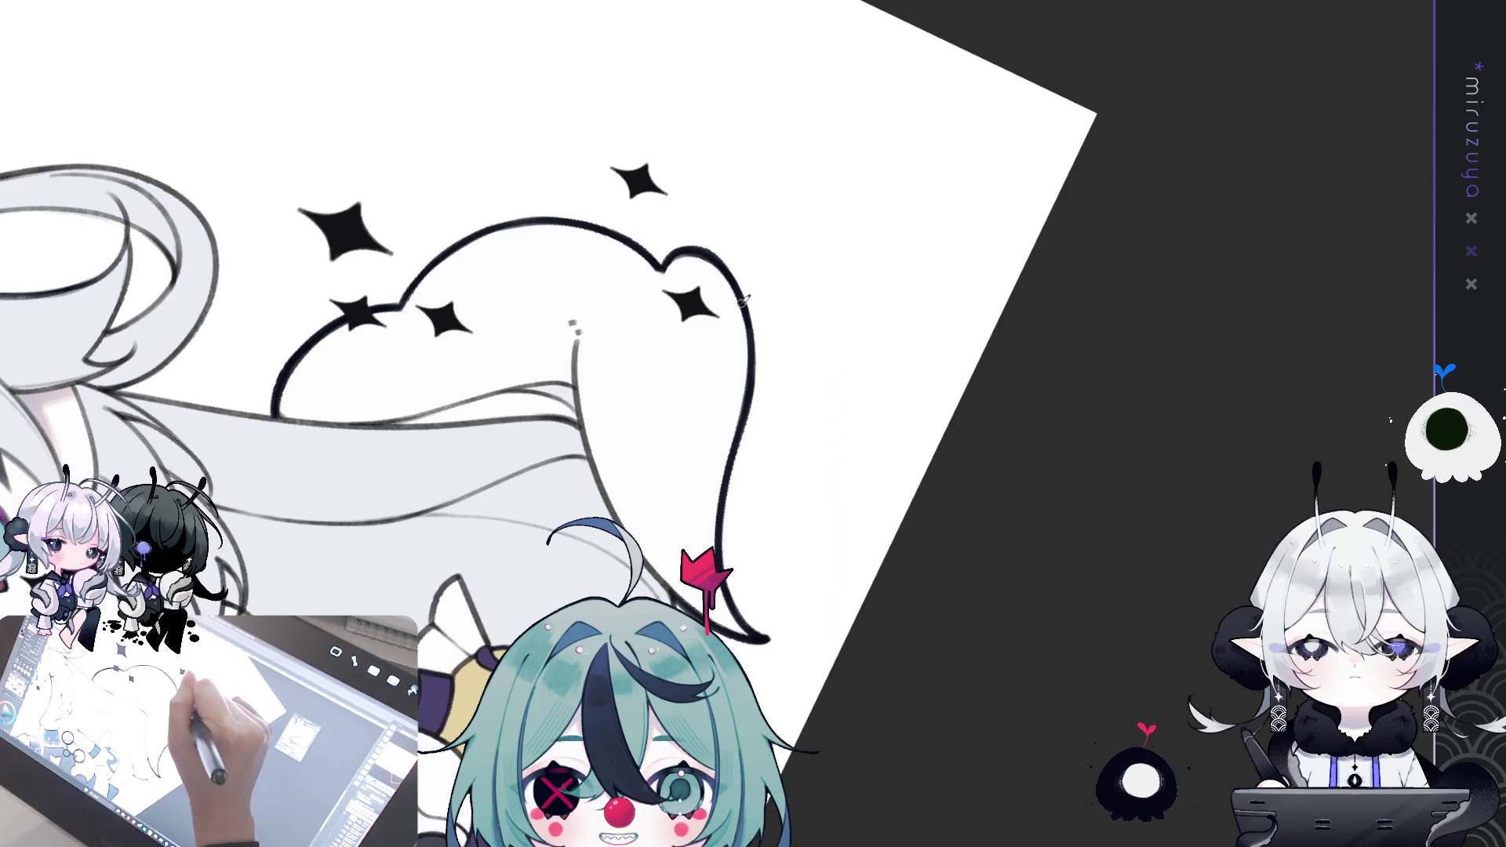
mouse_move(916, 295)
left_mouse_down()
mouse_move(1060, 479)
mouse_move(726, 682)
mouse_move(907, 632)
mouse_move(814, 436)
left_mouse_up()
left_click_drag(695, 402, 733, 488)
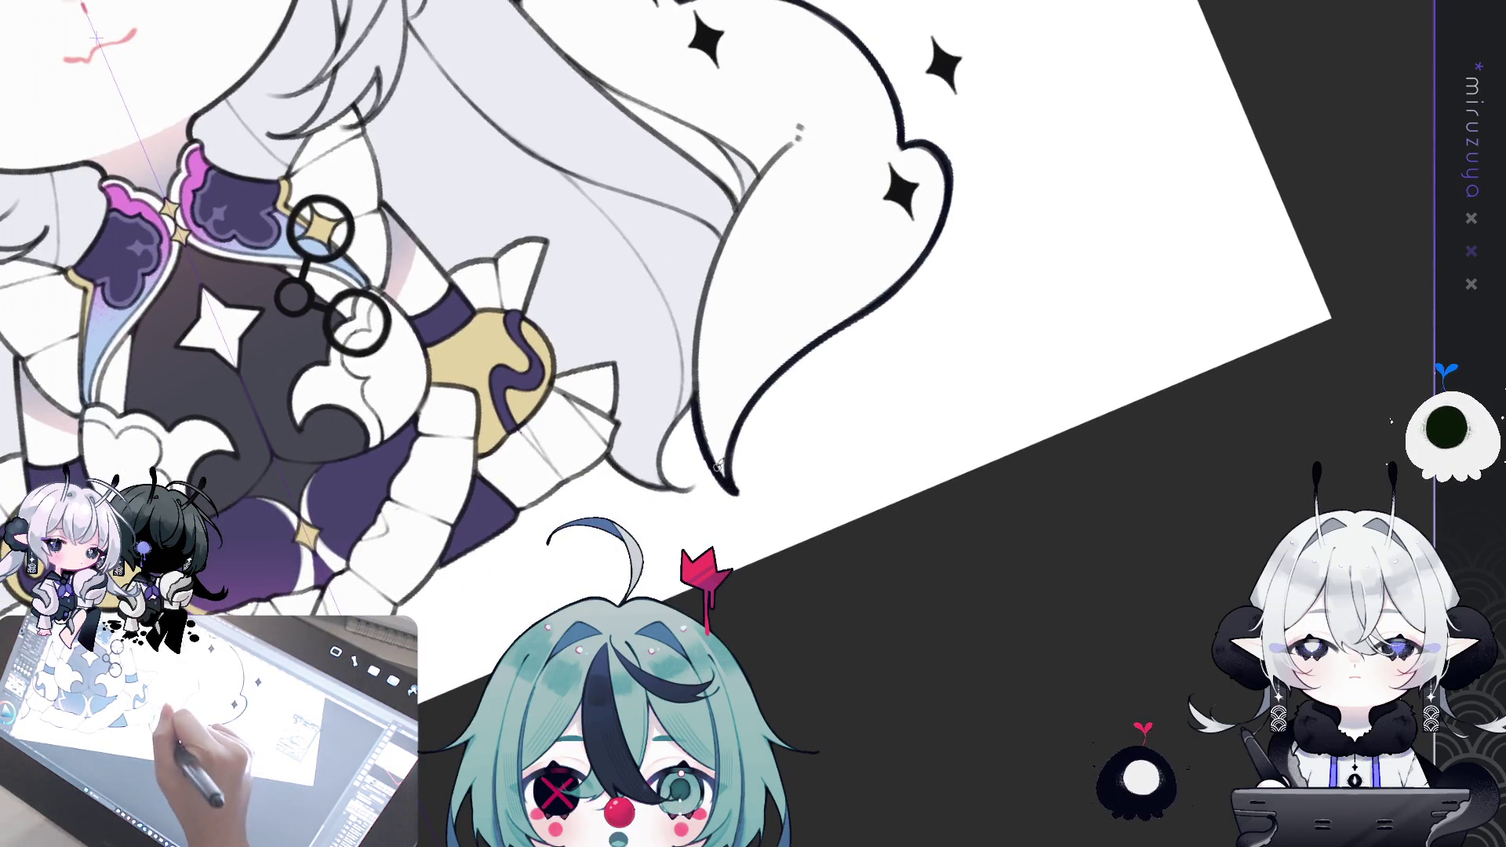
mouse_move(694, 404)
left_mouse_down()
mouse_move(677, 423)
mouse_move(702, 487)
mouse_move(923, 569)
mouse_move(620, 372)
left_mouse_up()
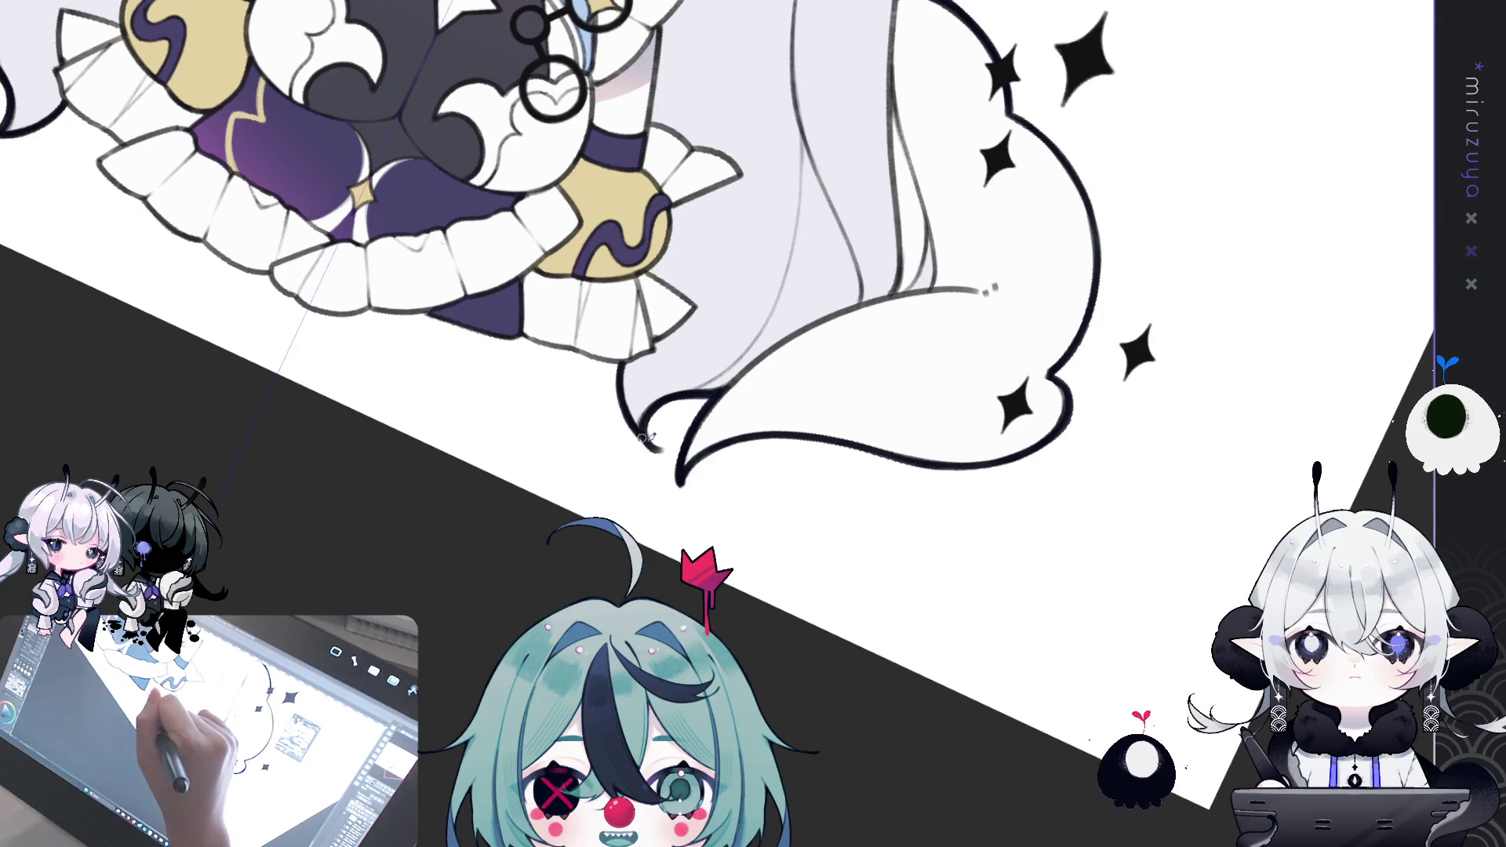
- Reset the view upright with Ctrl+0 and zoom onto the face
key("ctrl+0")
scroll(1054, 583, "up", 3)
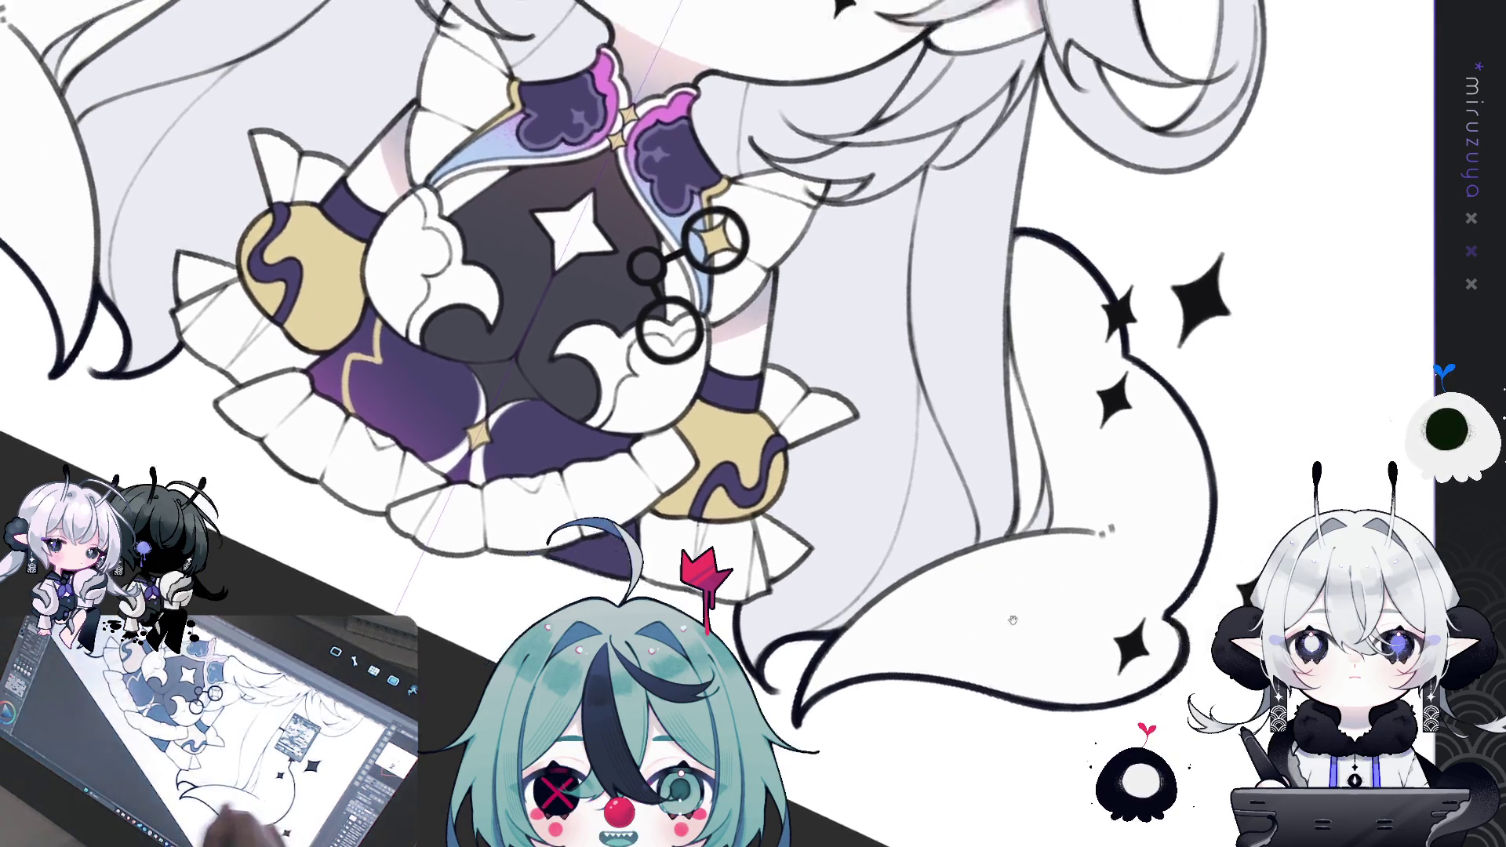
mouse_move(918, 705)
left_mouse_down()
mouse_move(1020, 643)
mouse_move(1044, 593)
mouse_move(941, 476)
left_mouse_up()
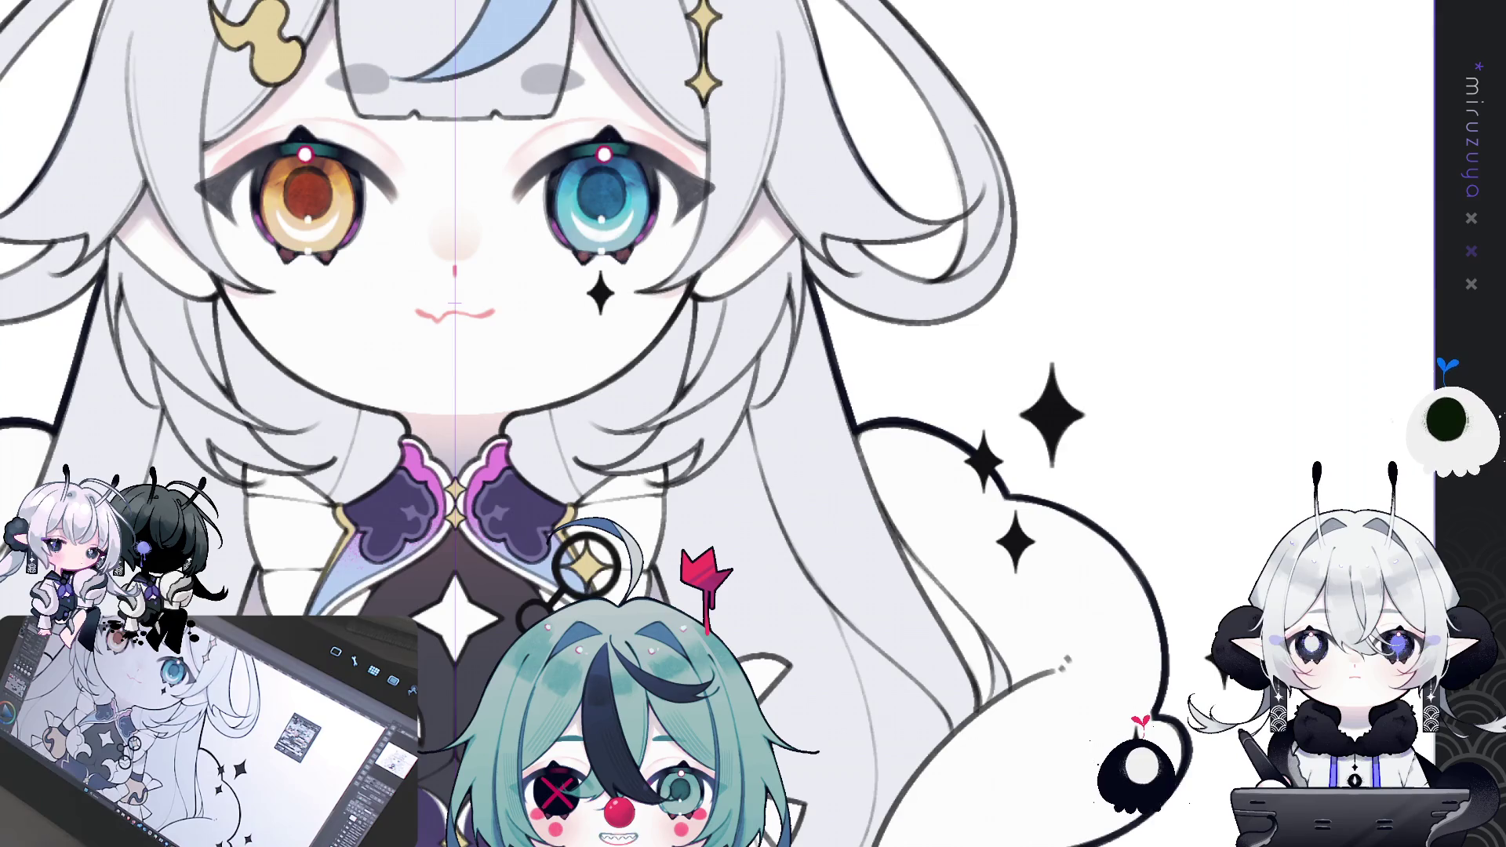
left_click_drag(1064, 665, 684, 431)
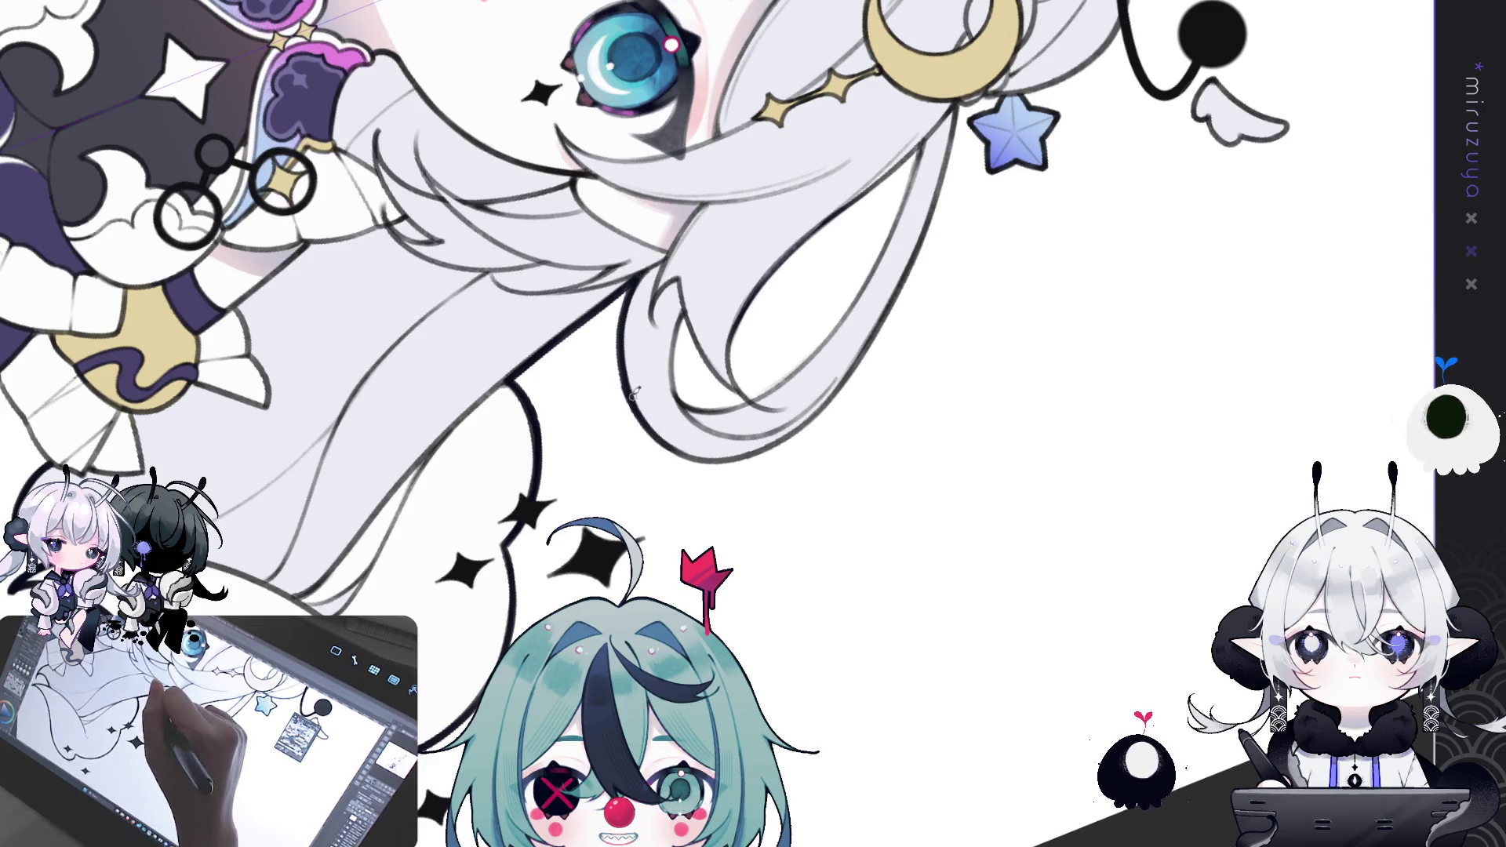
- Rotate the canvas about 80° clockwise to frame the hair beside the face
mouse_move(692, 452)
left_mouse_down()
mouse_move(353, 843)
mouse_move(706, 471)
mouse_move(696, 315)
left_mouse_up()
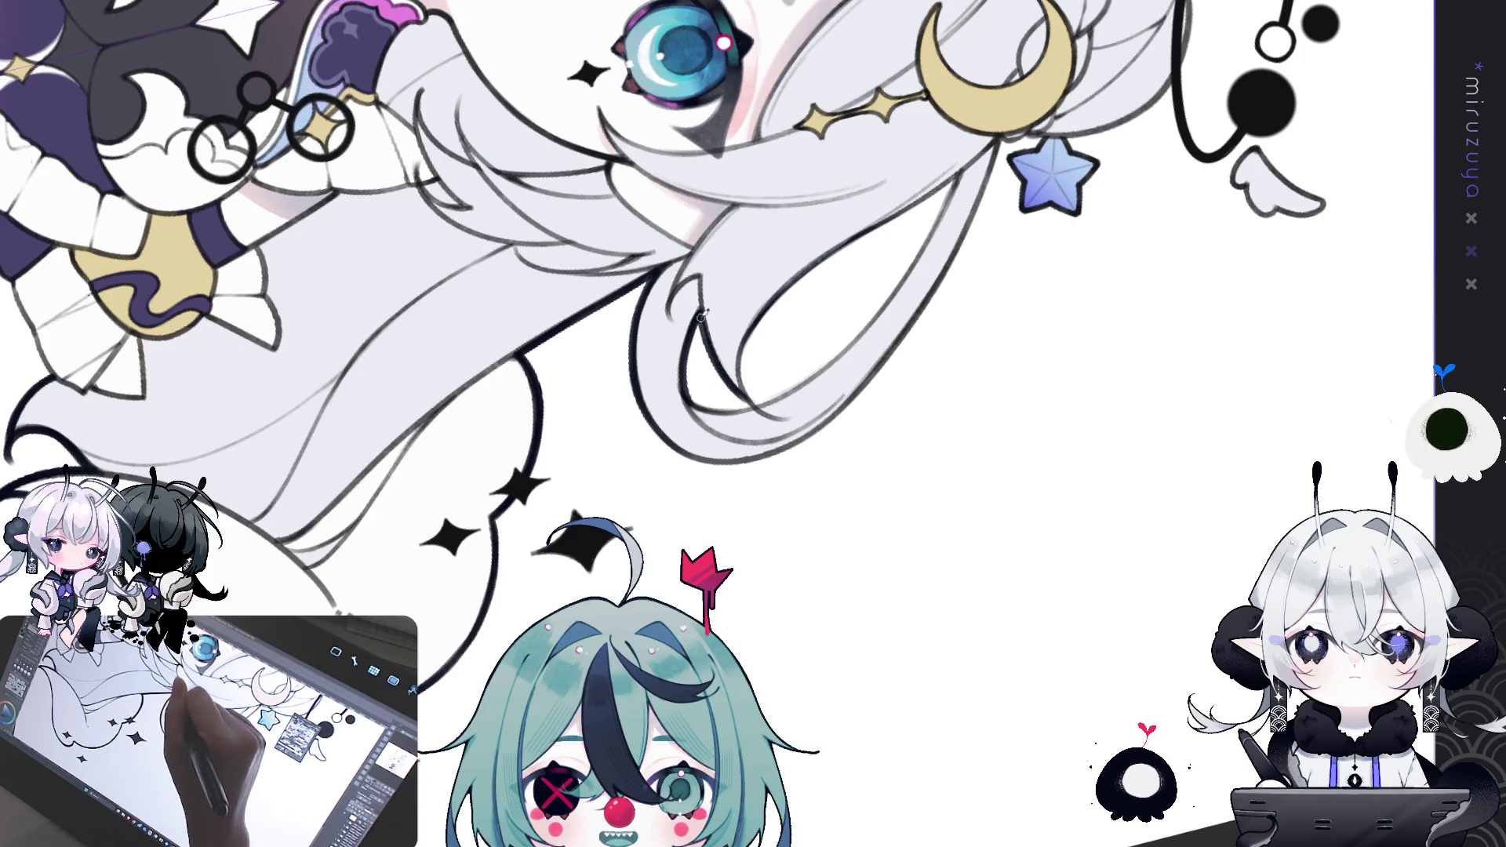
mouse_move(742, 388)
left_mouse_down()
mouse_move(851, 600)
mouse_move(861, 520)
left_mouse_up()
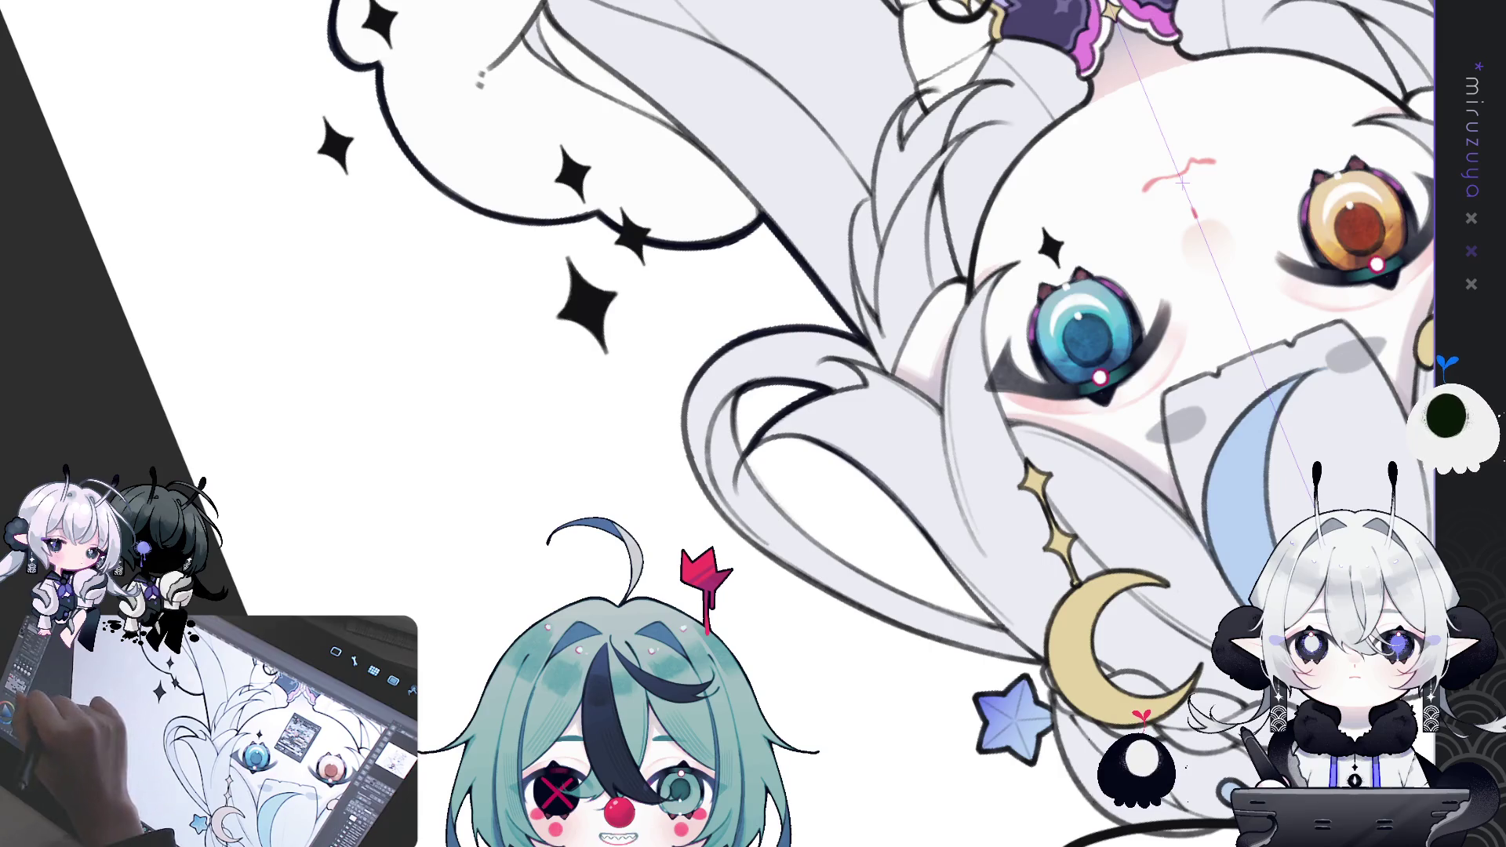
left_click_drag(1082, 329, 1090, 486)
- Draw a dark outline along the side hair strand, extending it down the strand
left_click_drag(1090, 599, 743, 390)
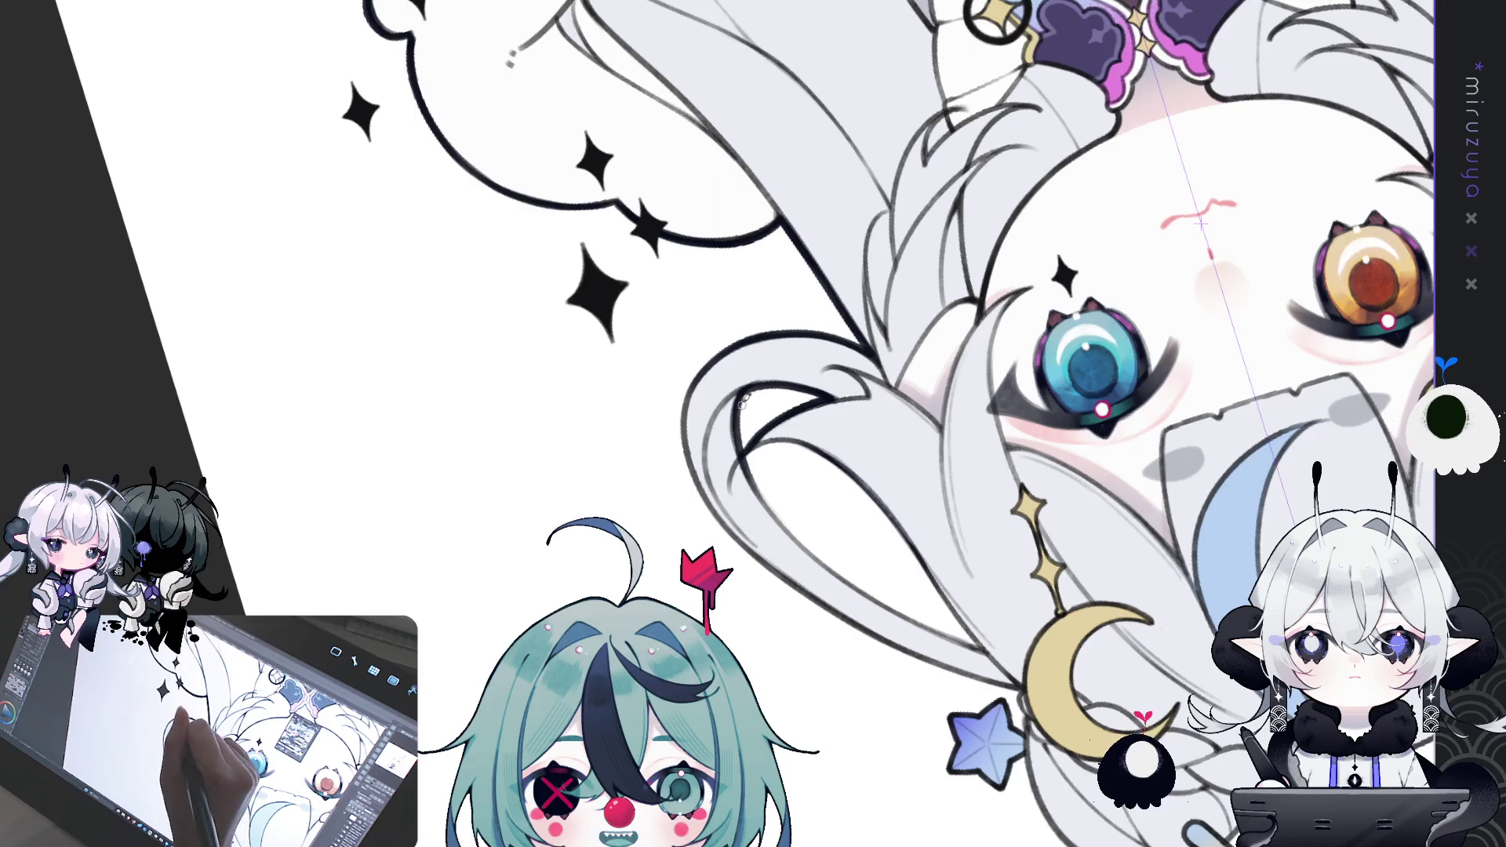
left_click_drag(774, 505, 694, 258)
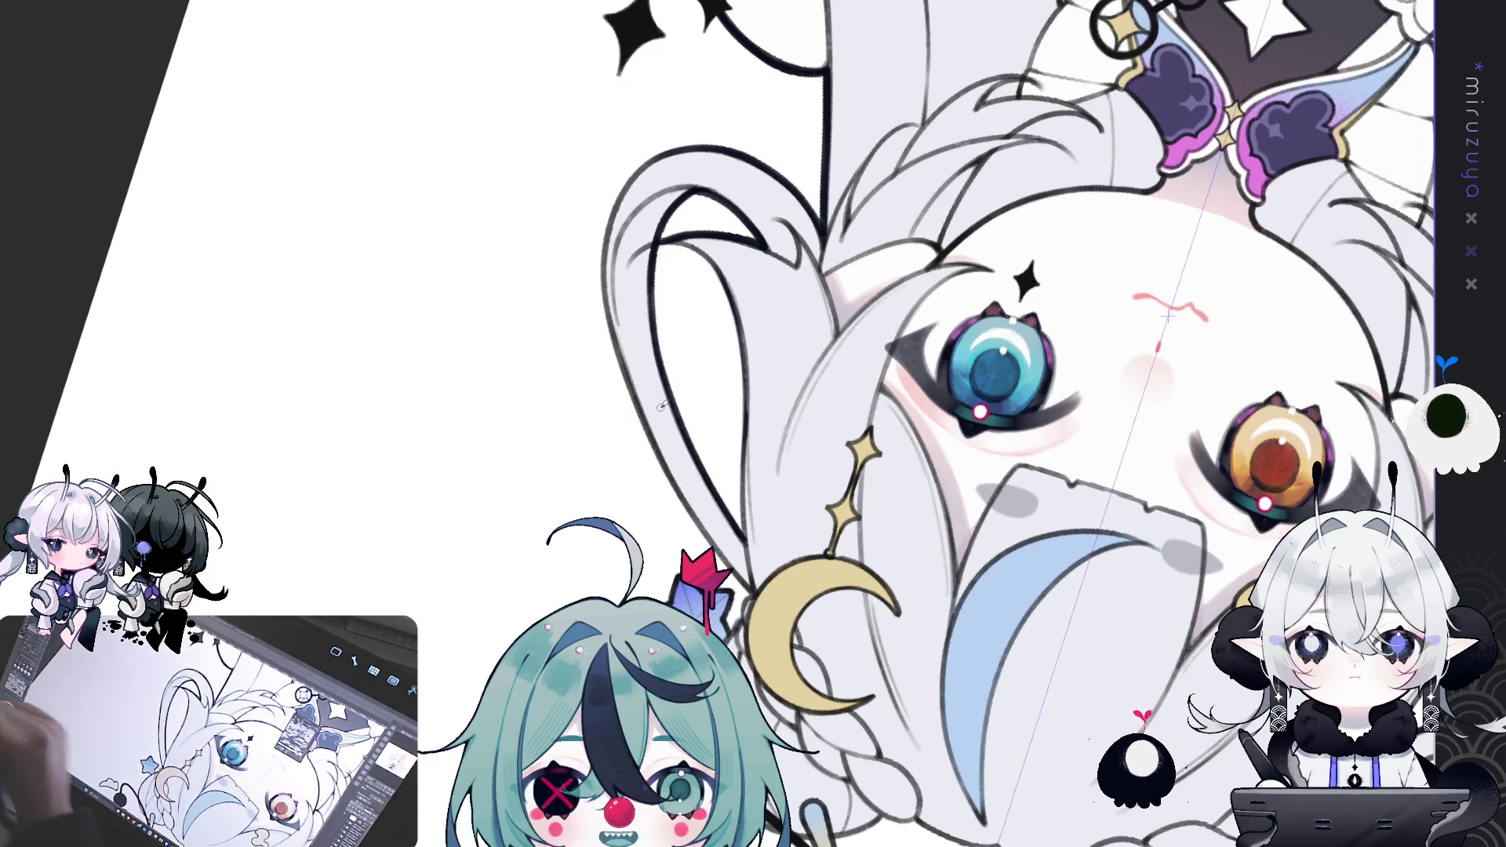
mouse_move(661, 406)
left_mouse_down()
mouse_move(639, 253)
mouse_move(726, 333)
left_mouse_up()
key("ctrl+z")
left_click_drag(670, 266, 737, 361)
mouse_move(682, 273)
left_mouse_down()
mouse_move(738, 365)
mouse_move(631, 243)
left_mouse_up()
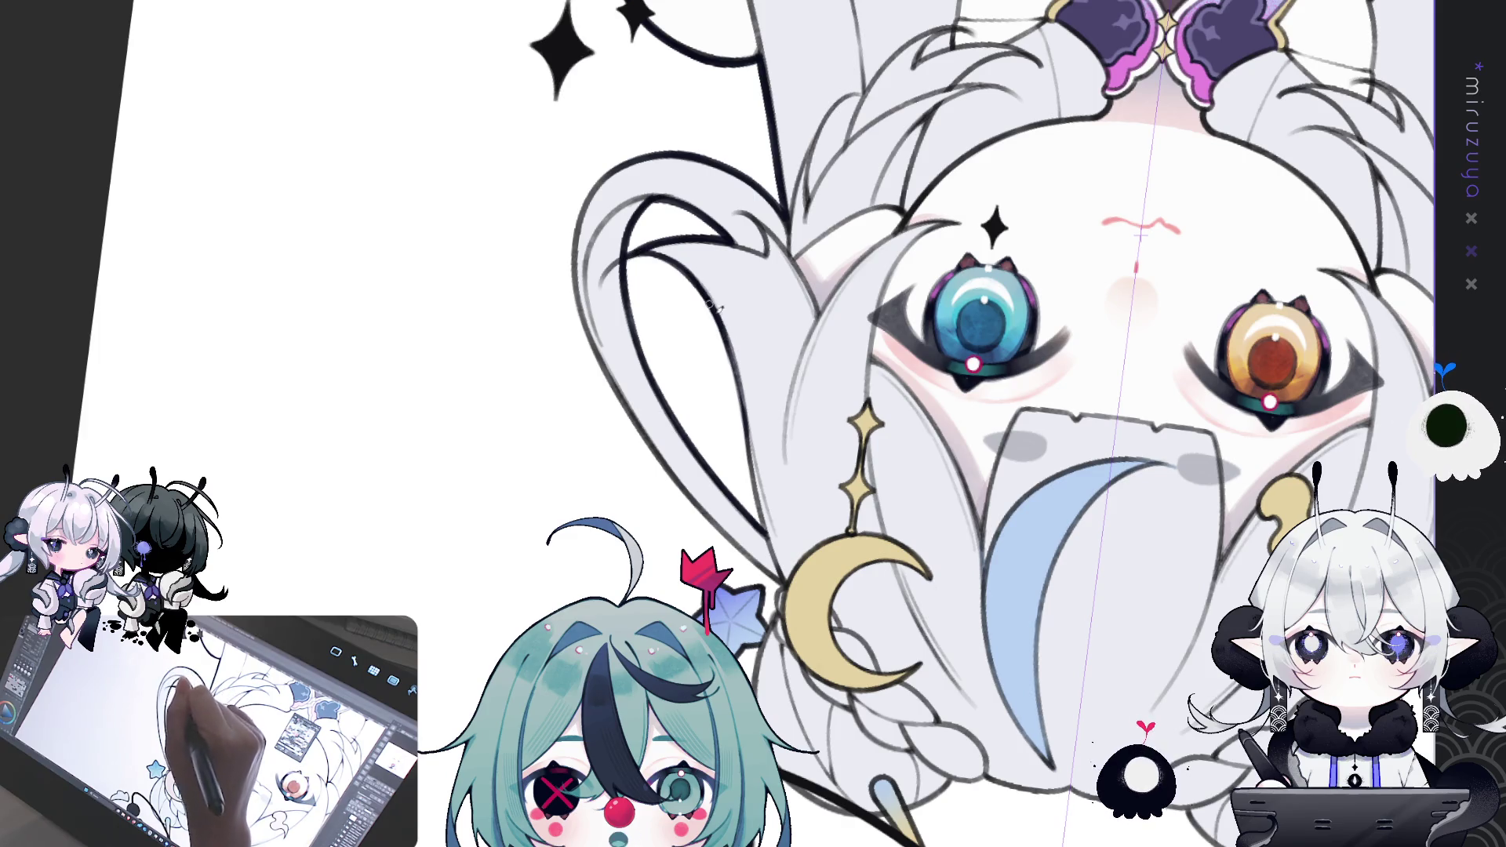
left_click_drag(722, 321, 749, 455)
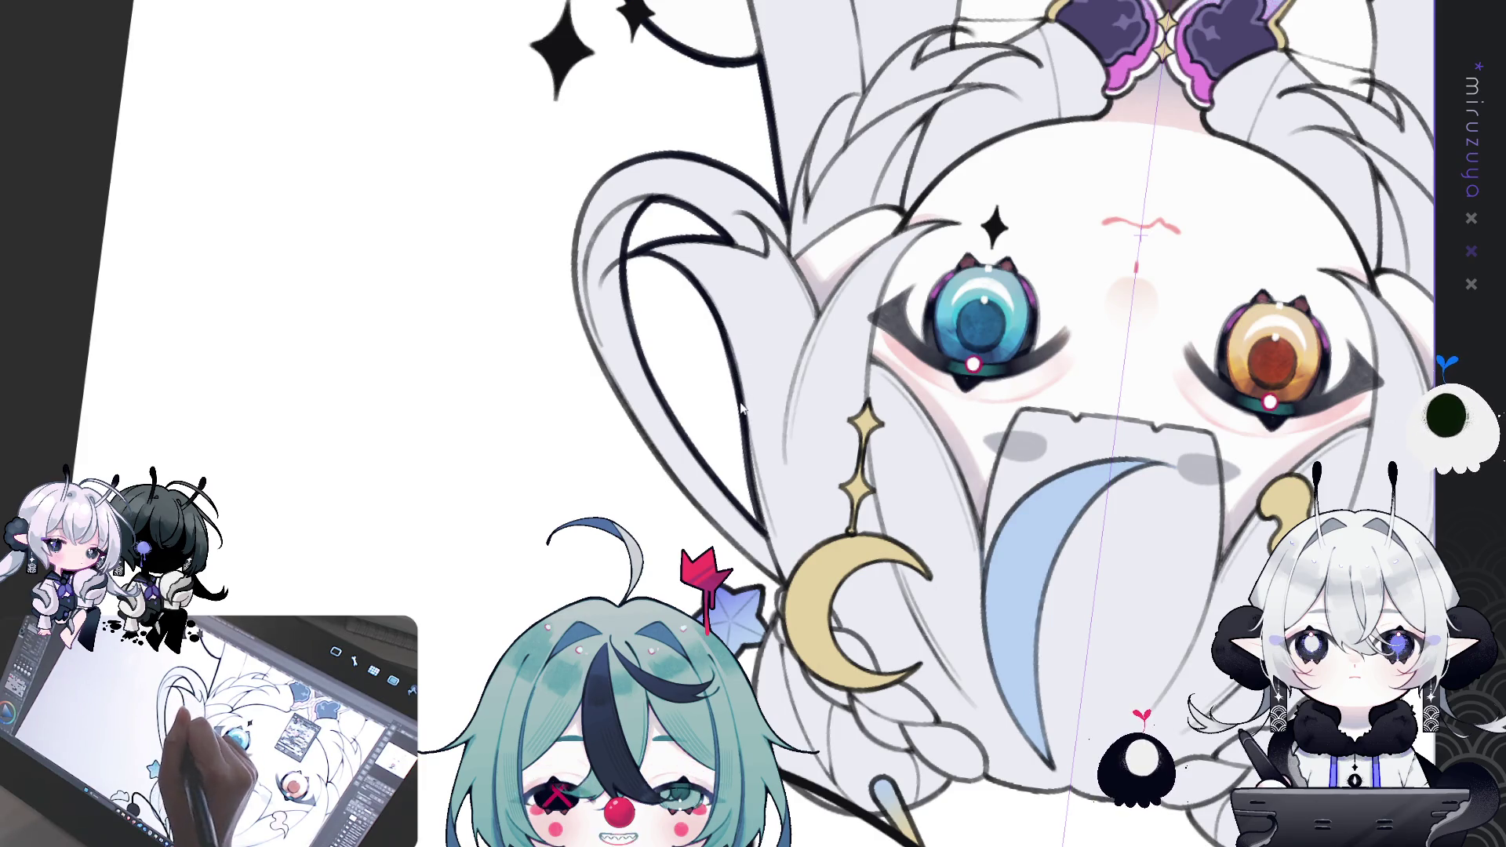
left_click_drag(745, 439, 771, 535)
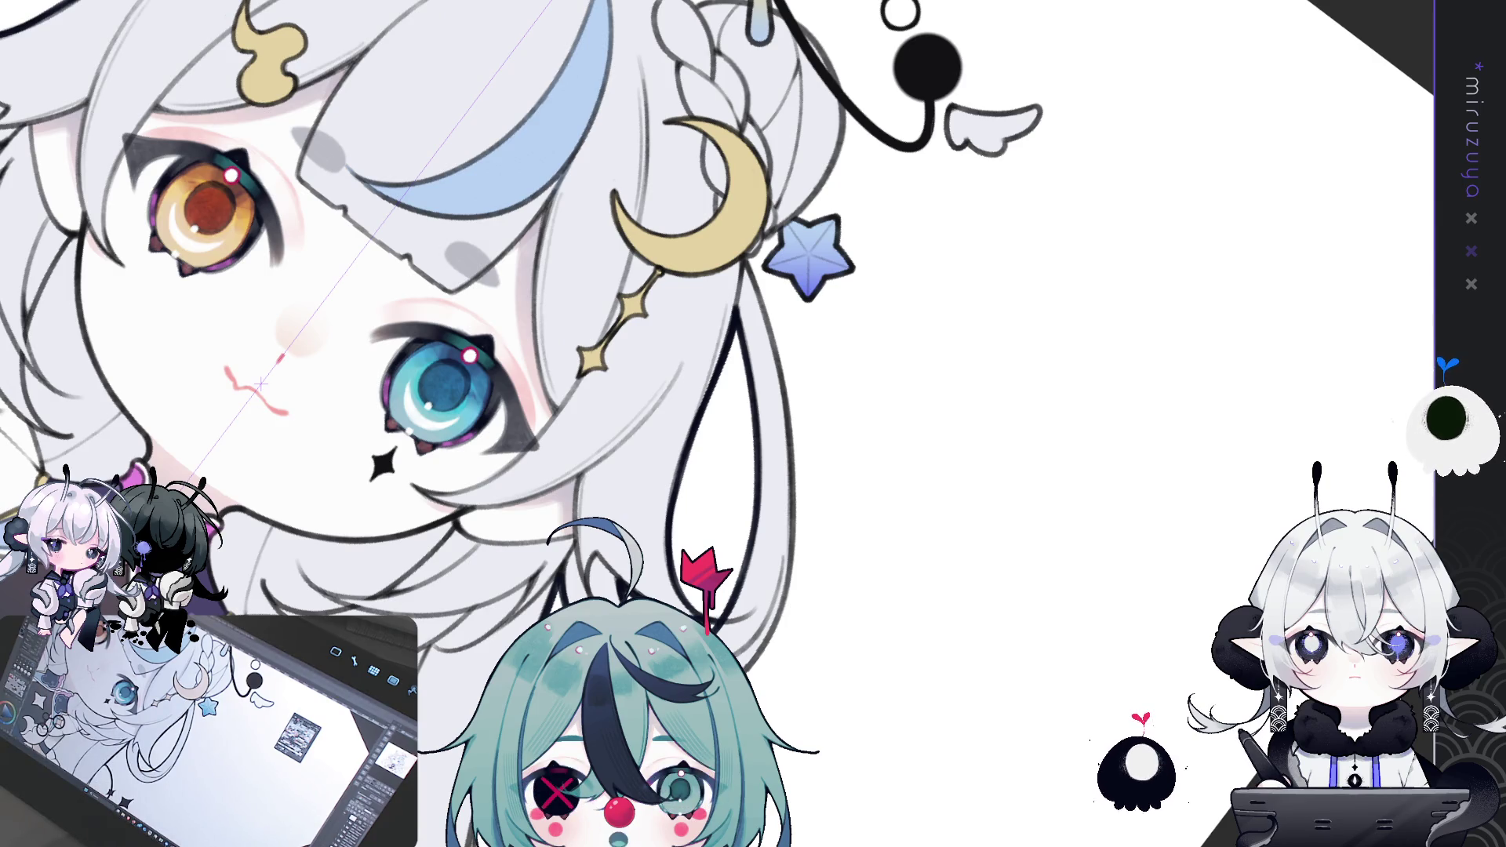
- Reset rotation, zoom in, and turn the view until the enlarged head is nearly upright
left_click_drag(1384, 458, 1382, 449)
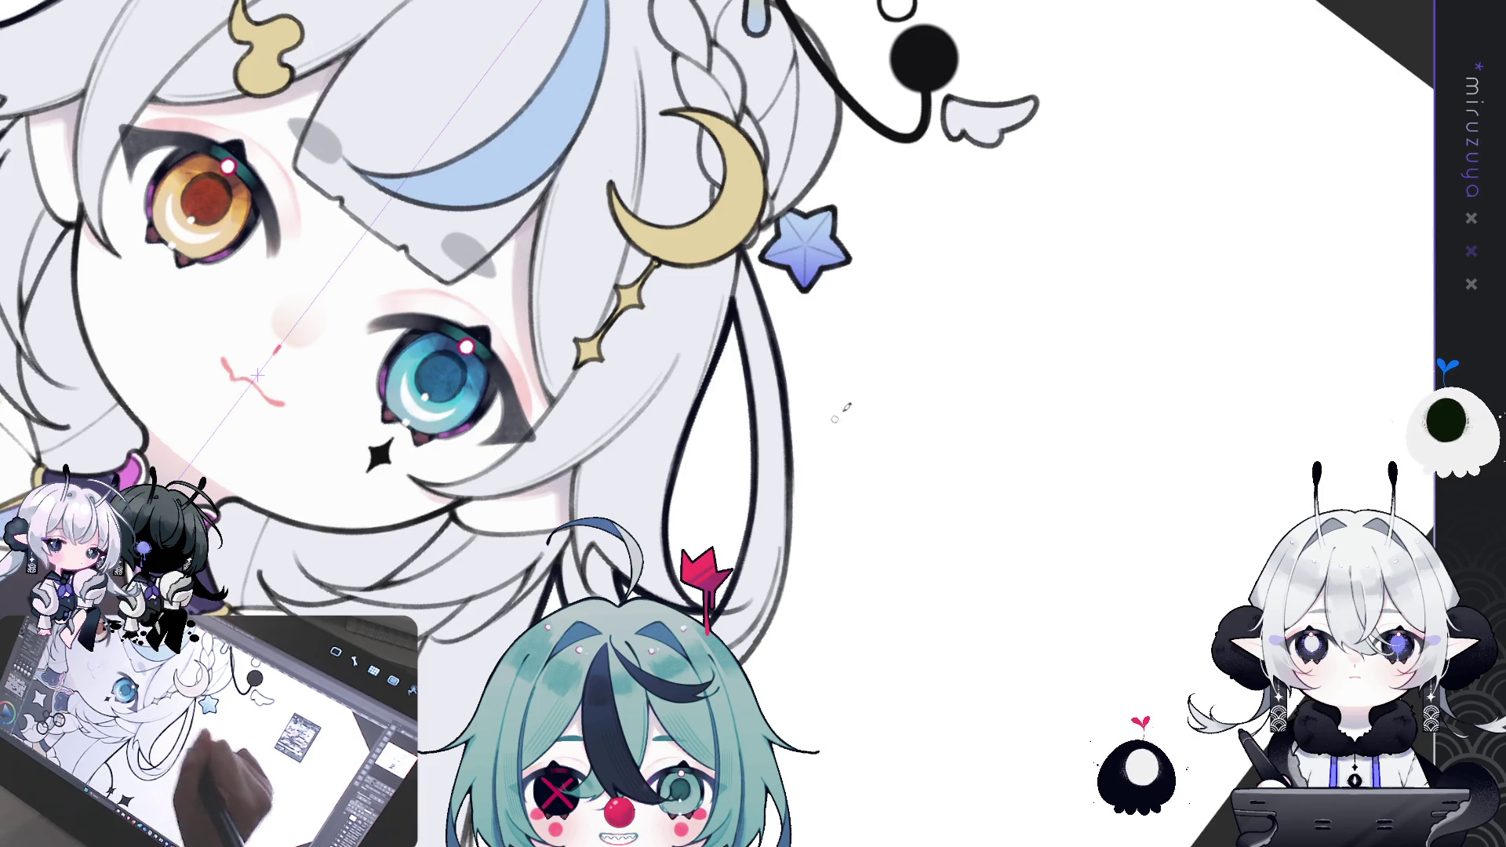
key("ctrl+at")
key("ctrl+plus")
key("ctrl+minus")
key("ctrl+plus")
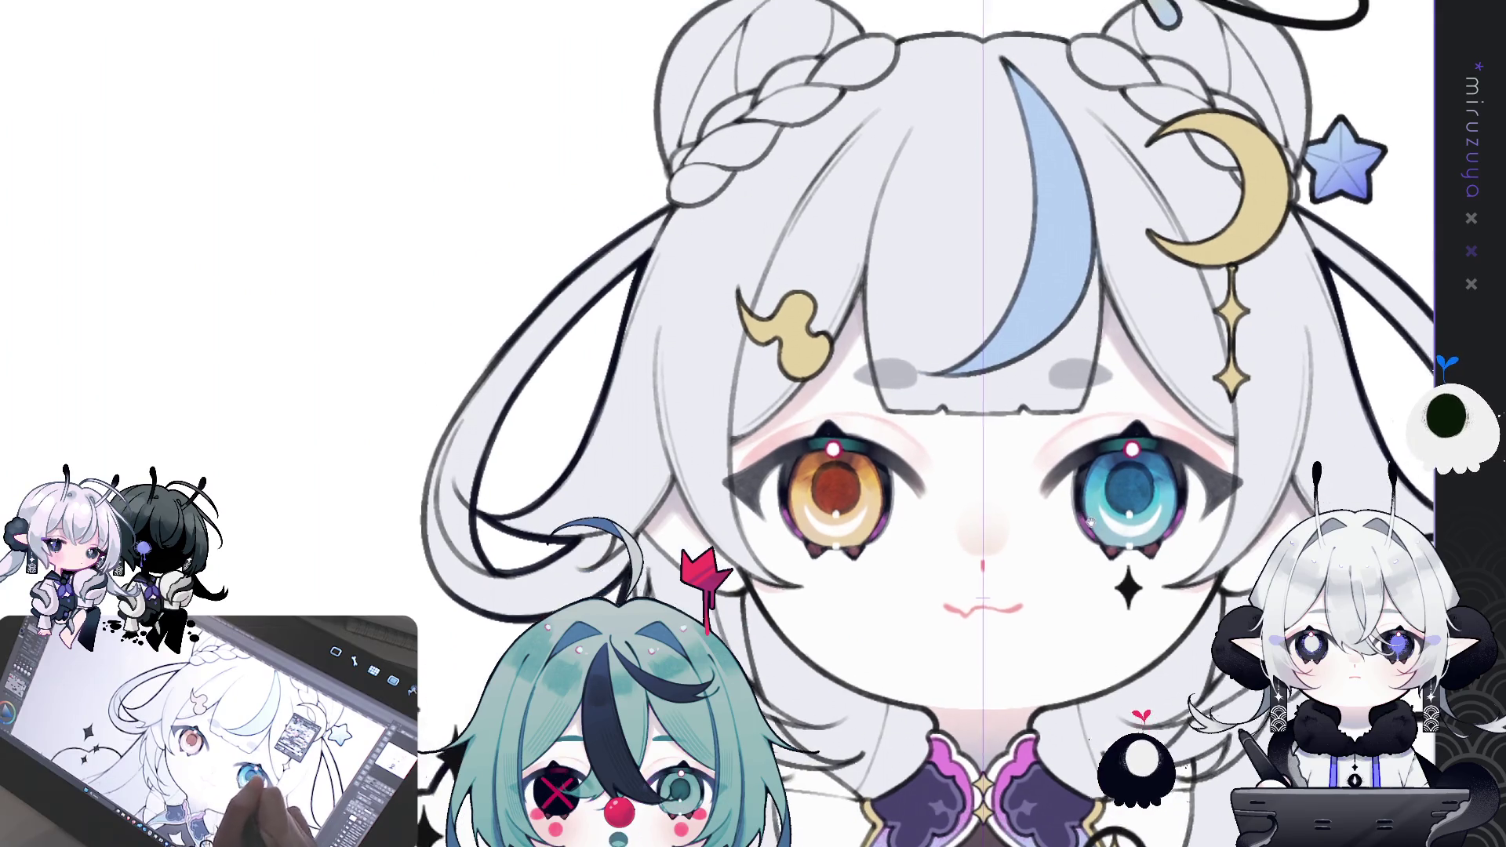
key("minus")
key("minus")
key("minus")
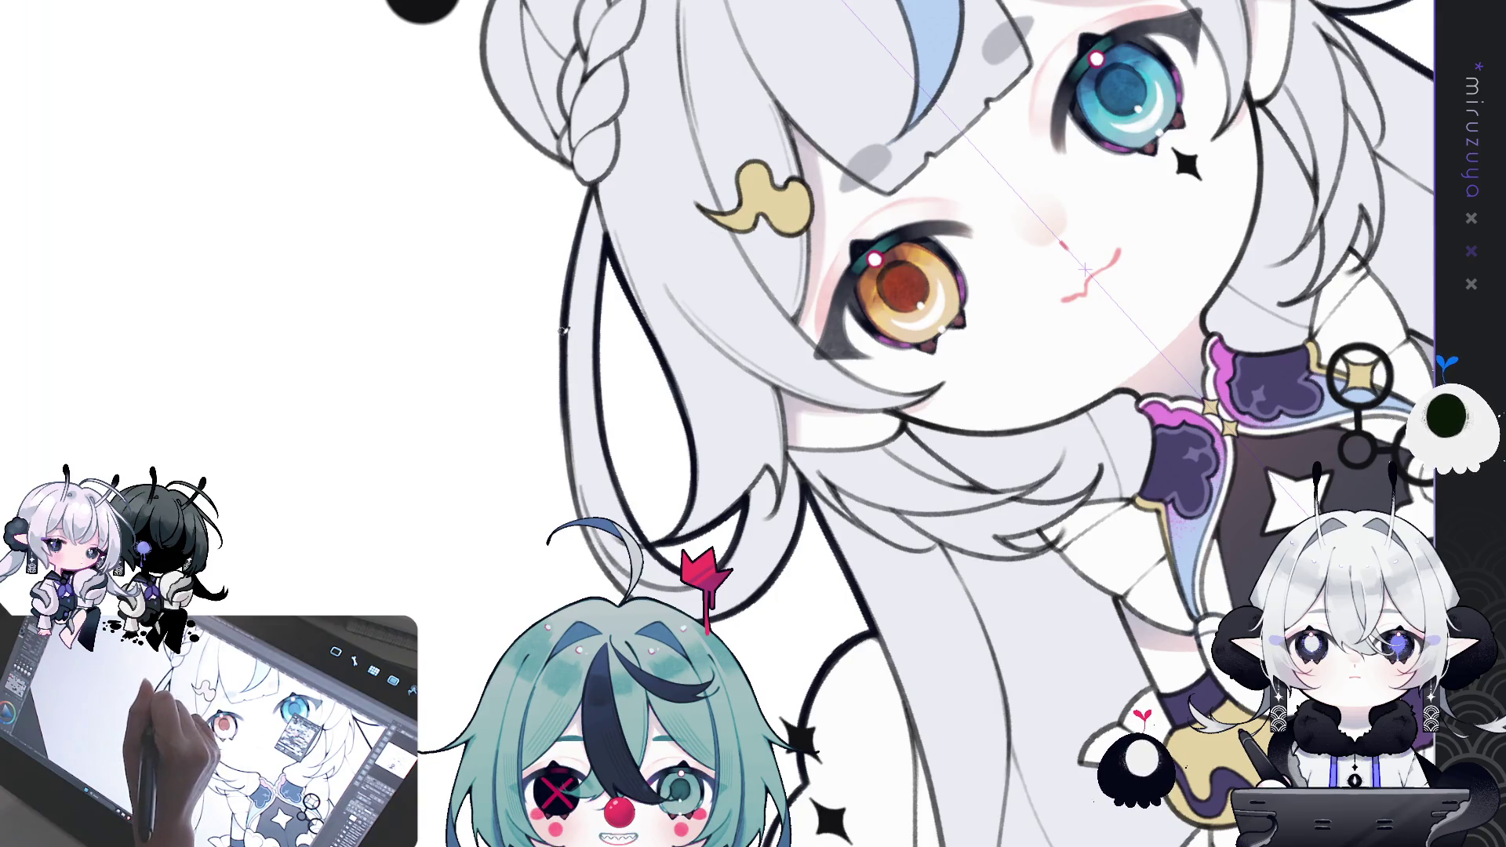
left_click_drag(1084, 270, 1049, 649)
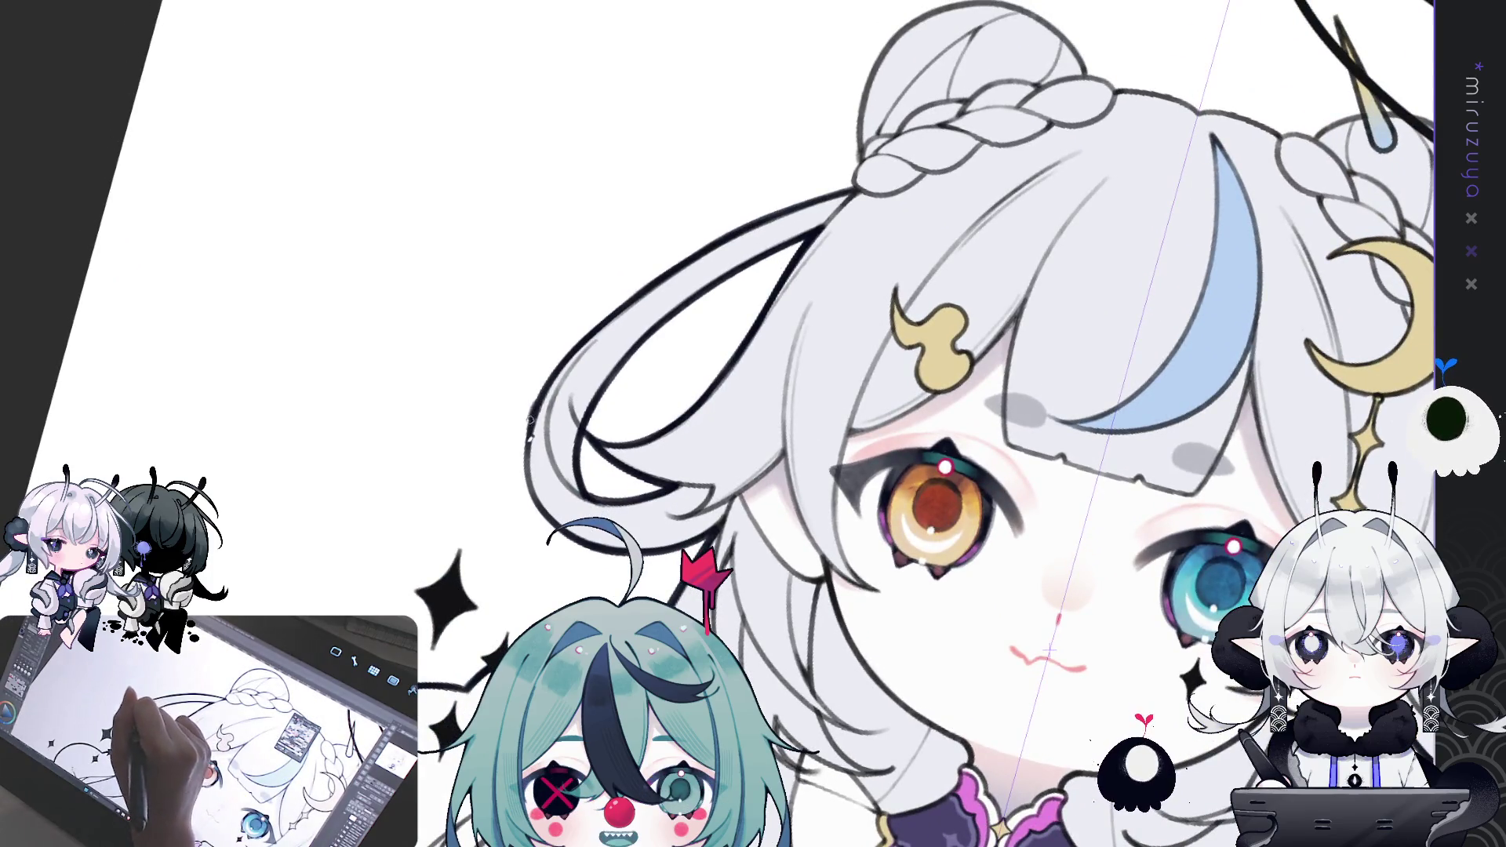
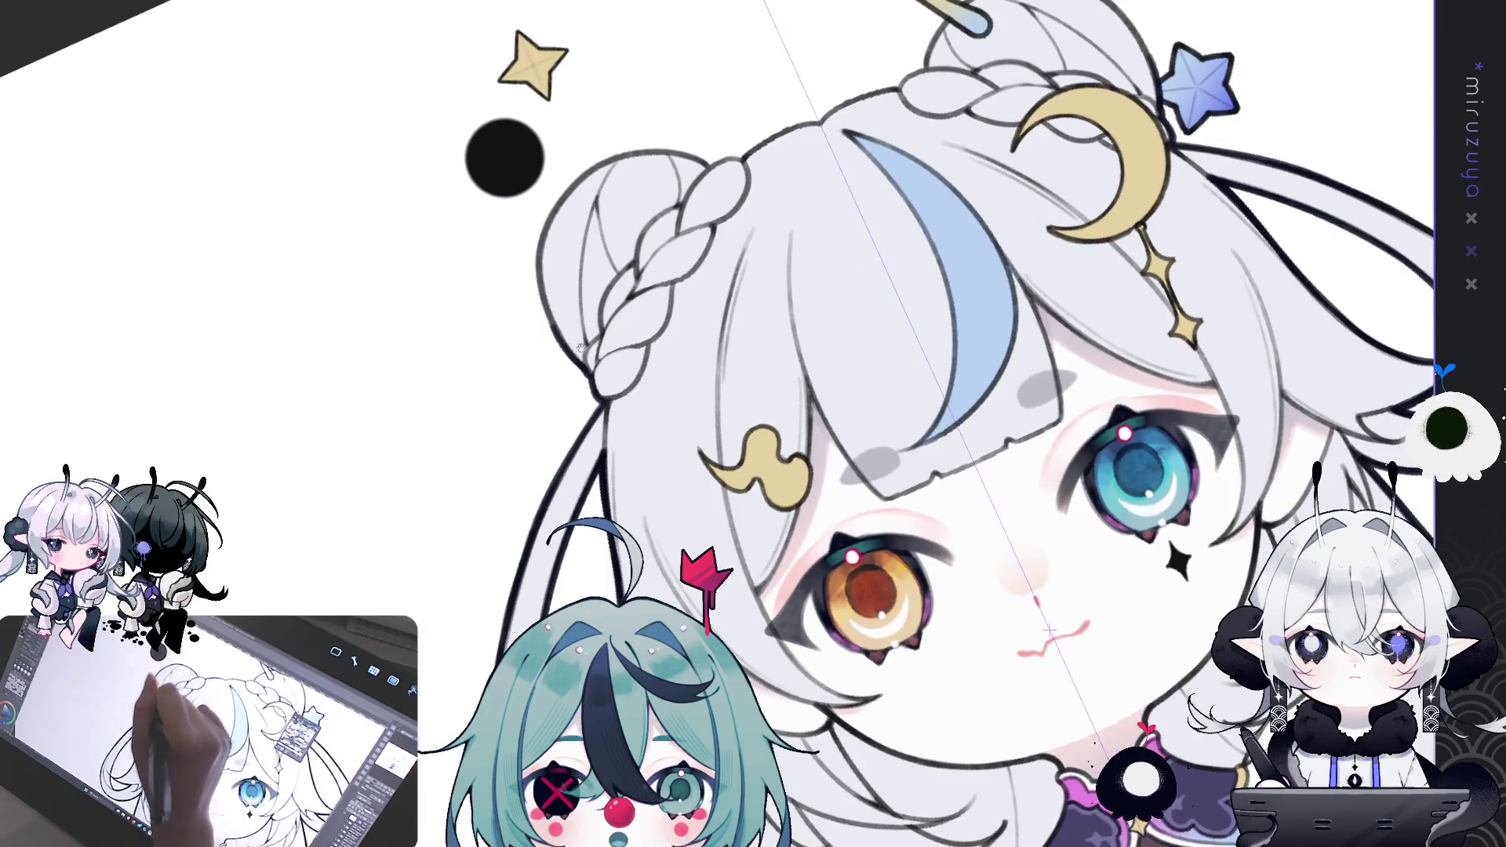
- Pan up to the halo, tilt the canvas and reset it upright, then move down to the chest bow
left_click_drag(582, 348, 458, 582)
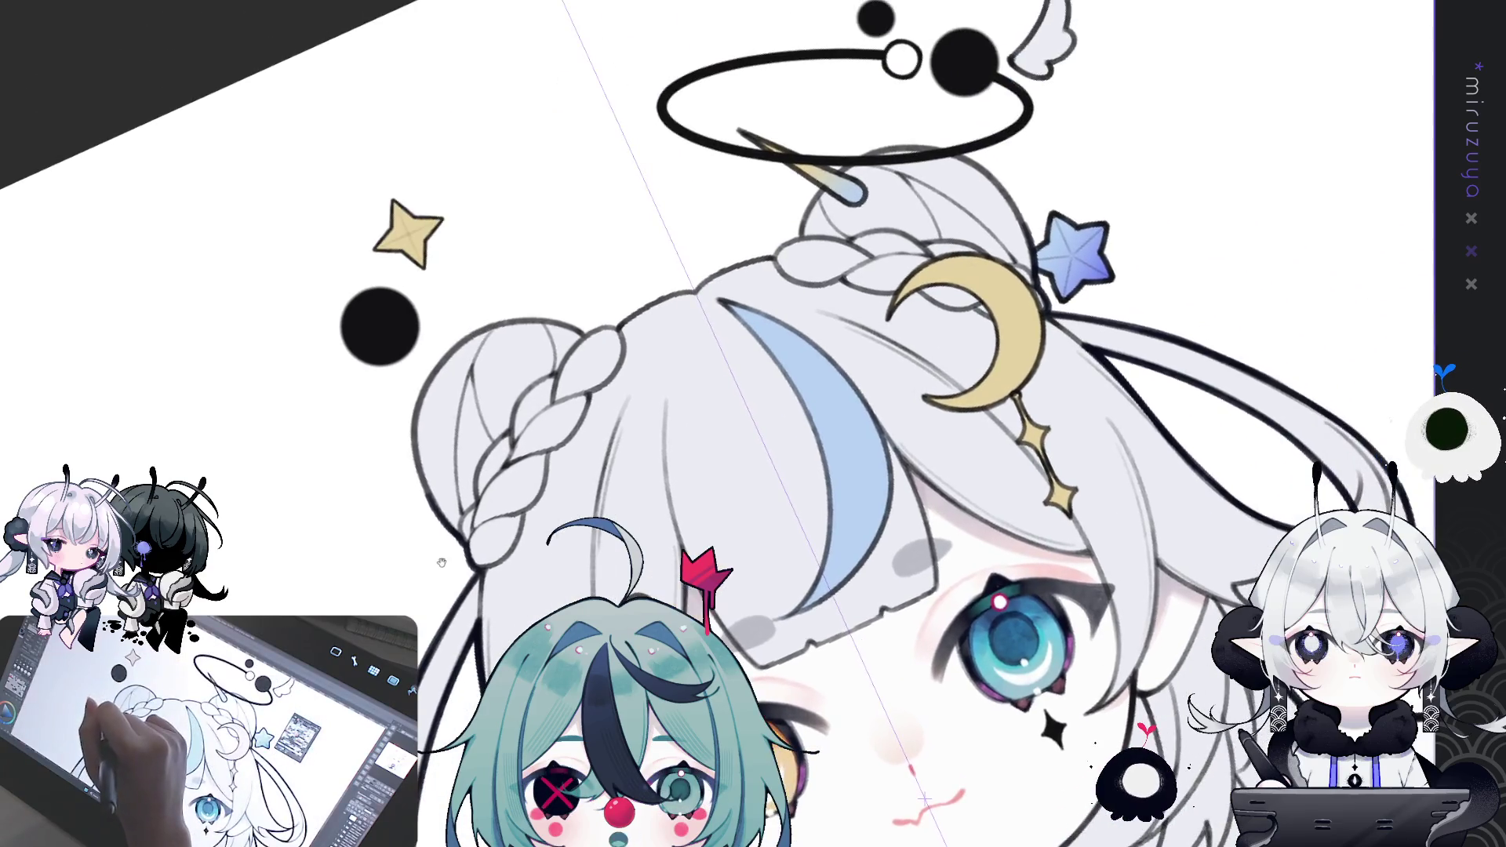
left_click_drag(859, 580, 588, 402)
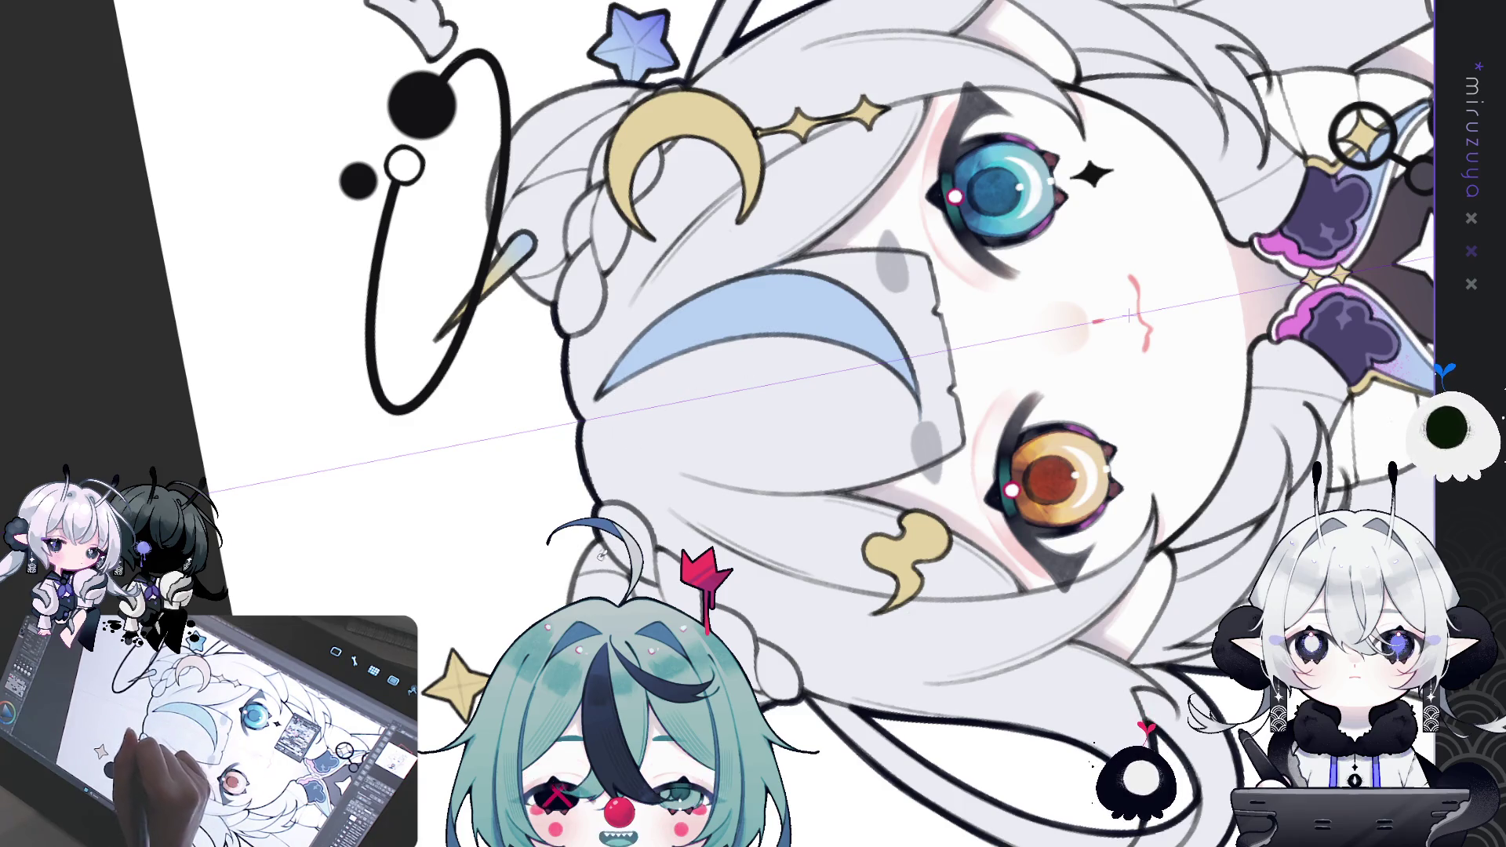
key("ctrl+at")
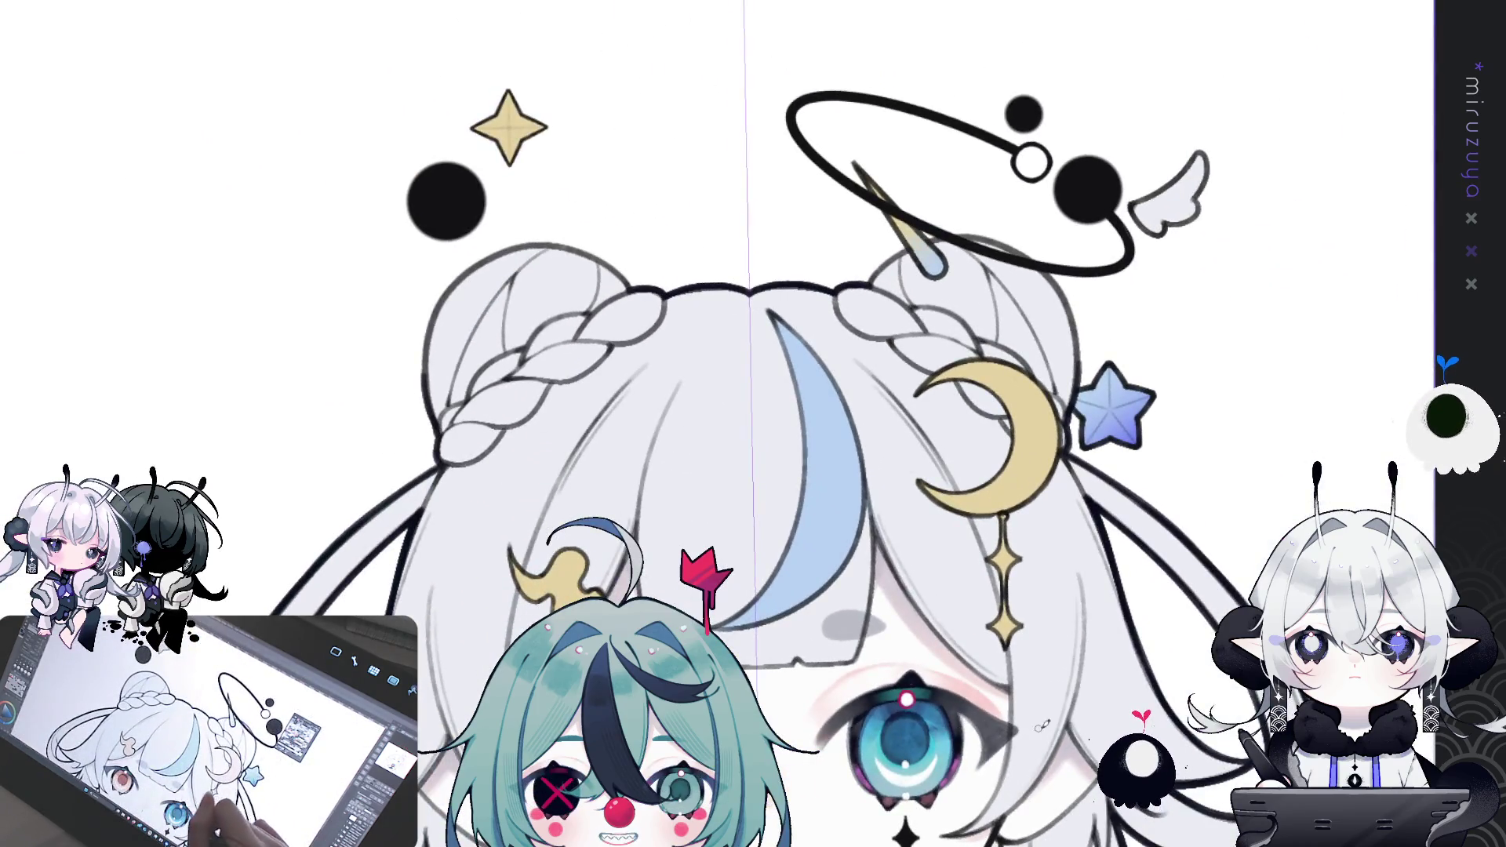
mouse_move(1068, 711)
left_mouse_down()
mouse_move(1044, 446)
mouse_move(1071, 426)
mouse_move(1092, 299)
left_mouse_up()
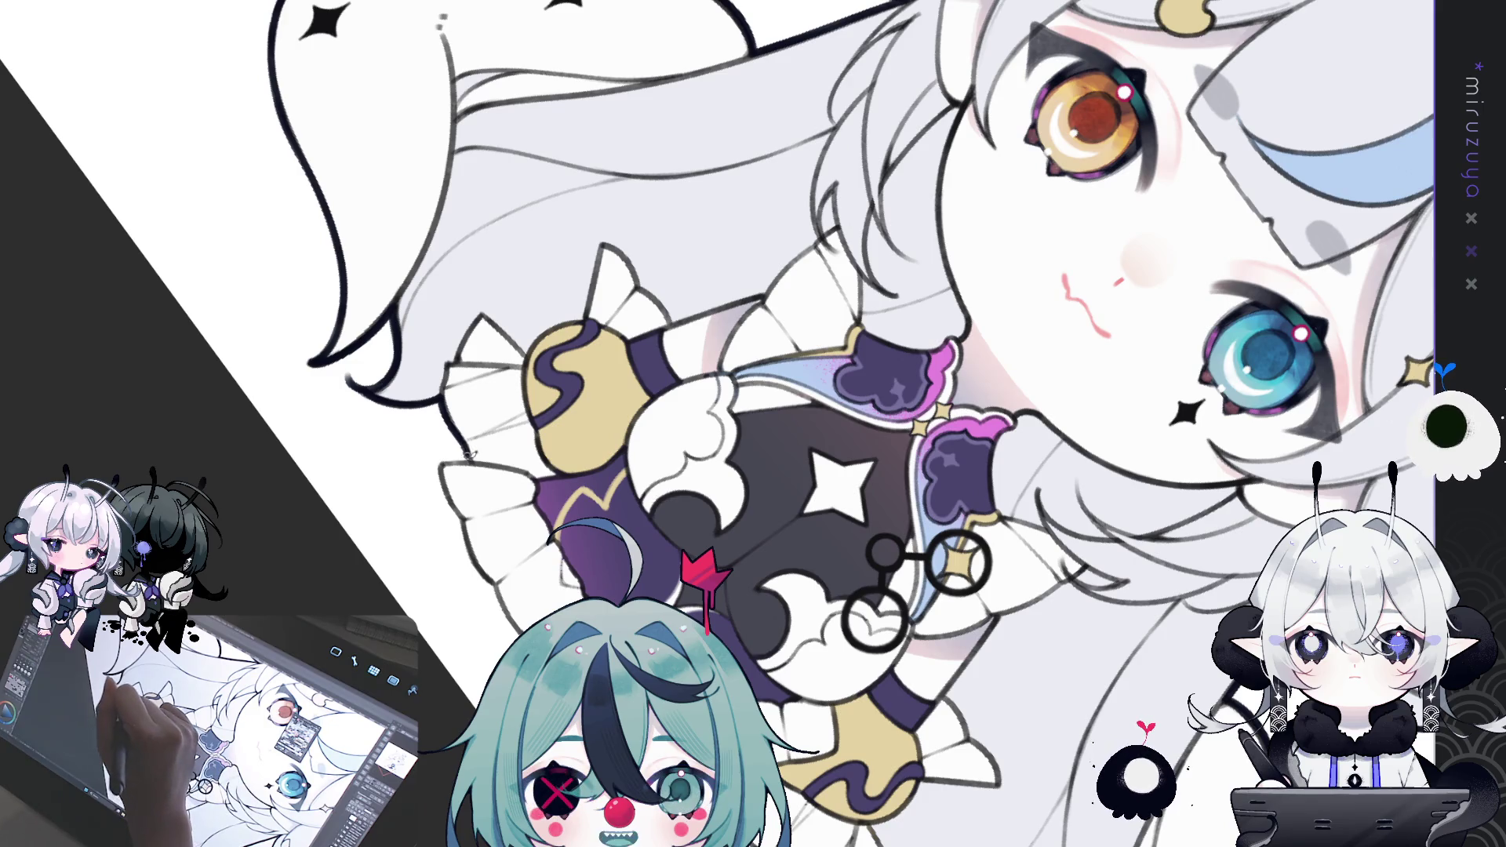
scroll(413, 598, "down", 5)
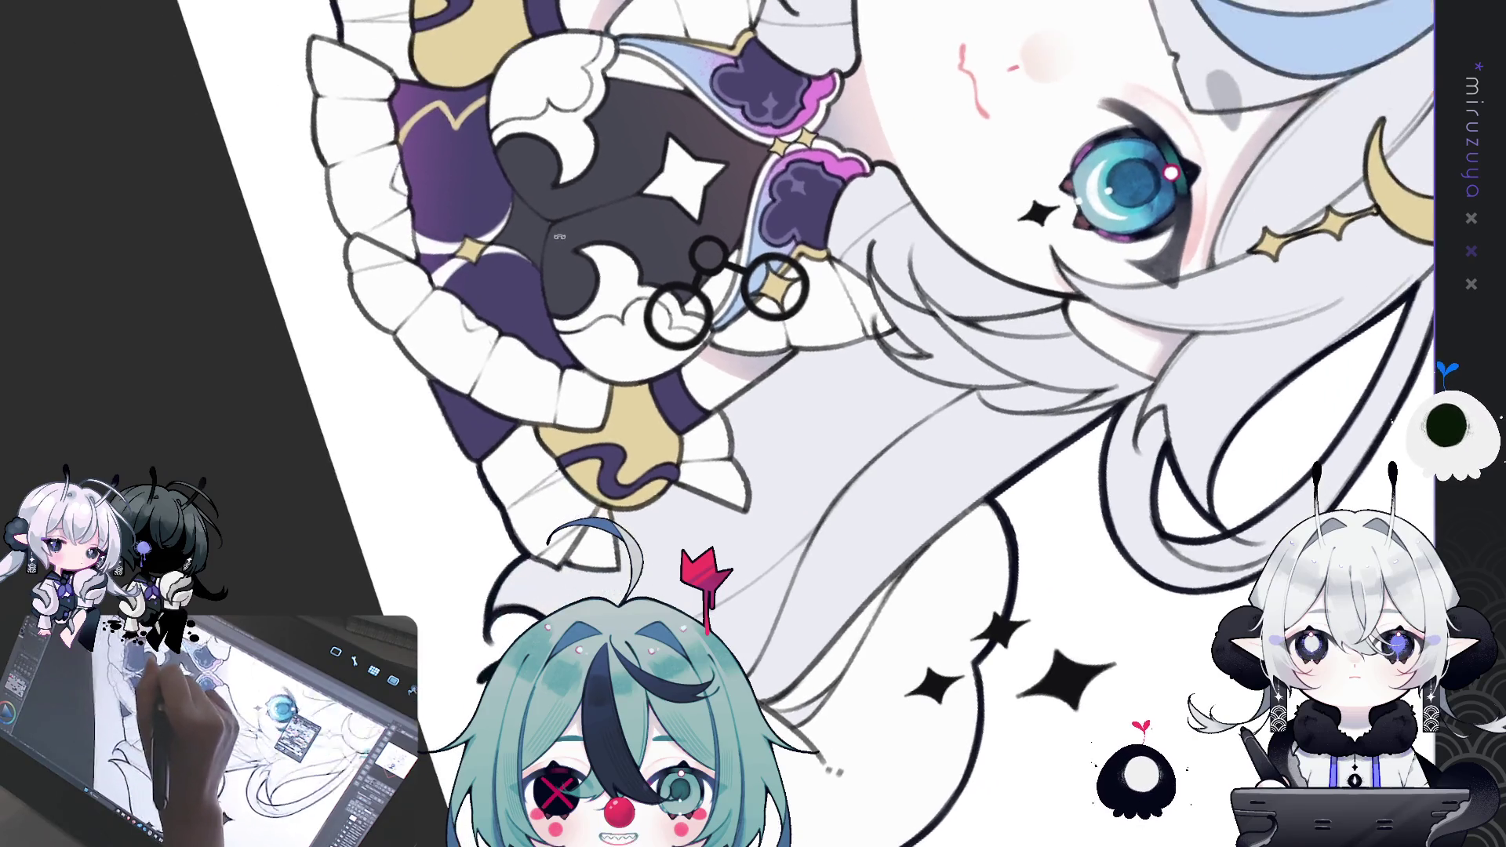
left_click_drag(502, 534, 430, 381)
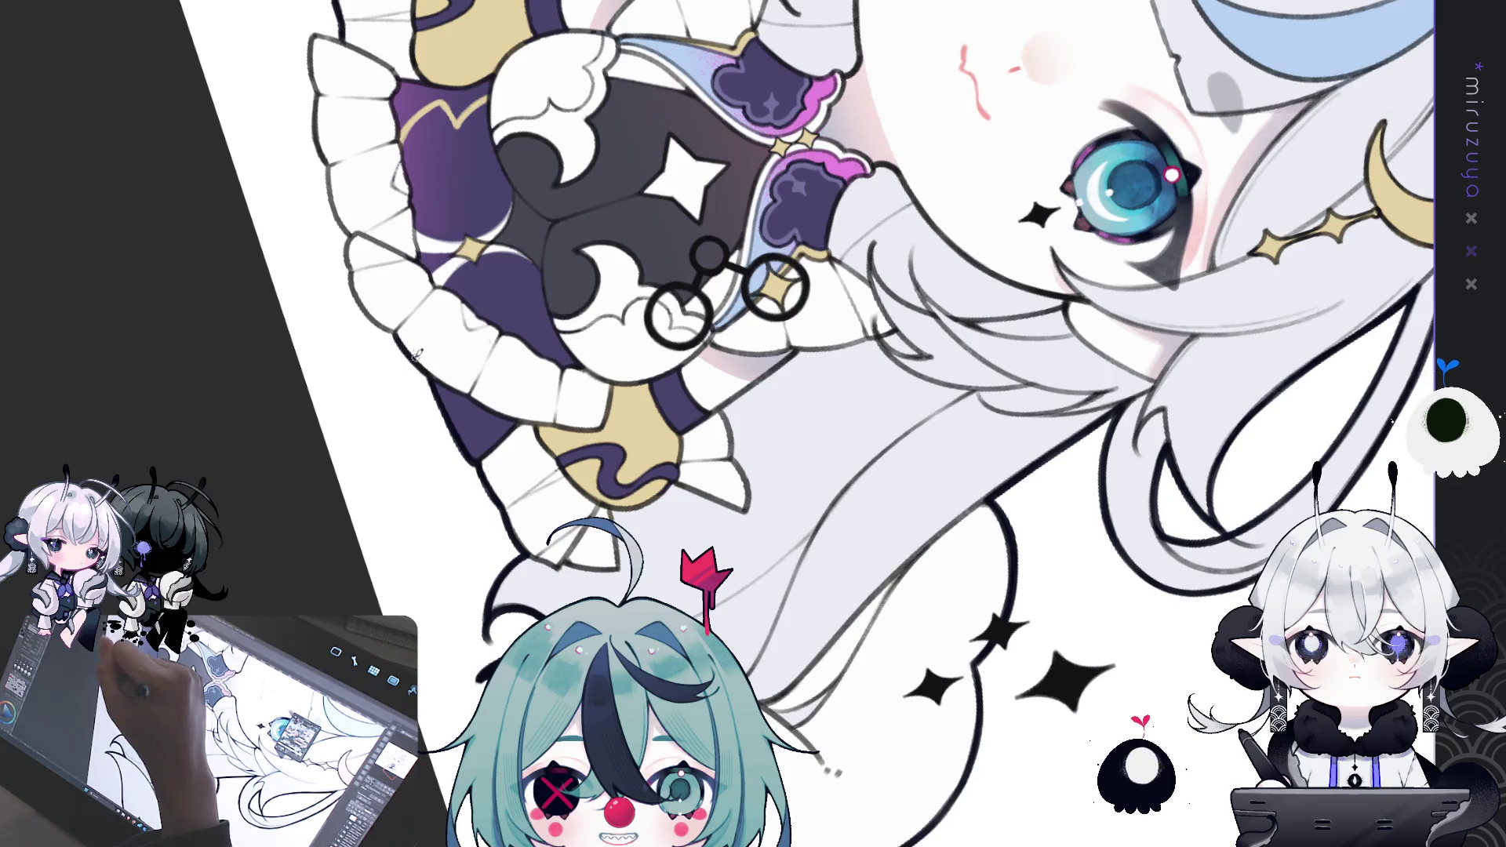
- Rotate the view around the face, then set it upright and zoom out to the halo and buns
mouse_move(432, 387)
left_mouse_down()
mouse_move(629, 319)
mouse_move(689, 212)
mouse_move(675, 174)
left_mouse_up()
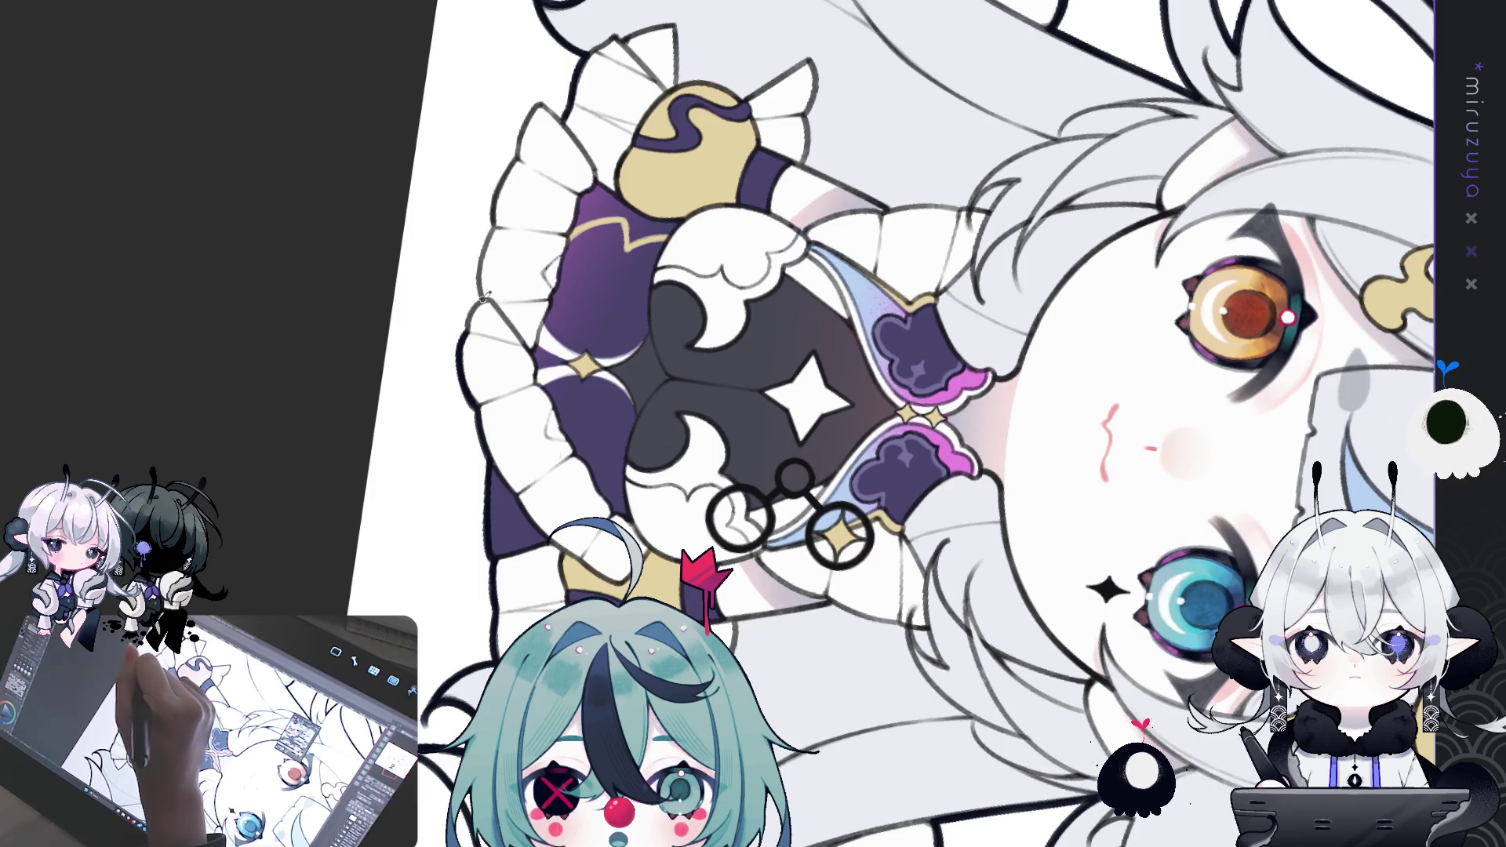
left_click_drag(452, 412, 435, 342)
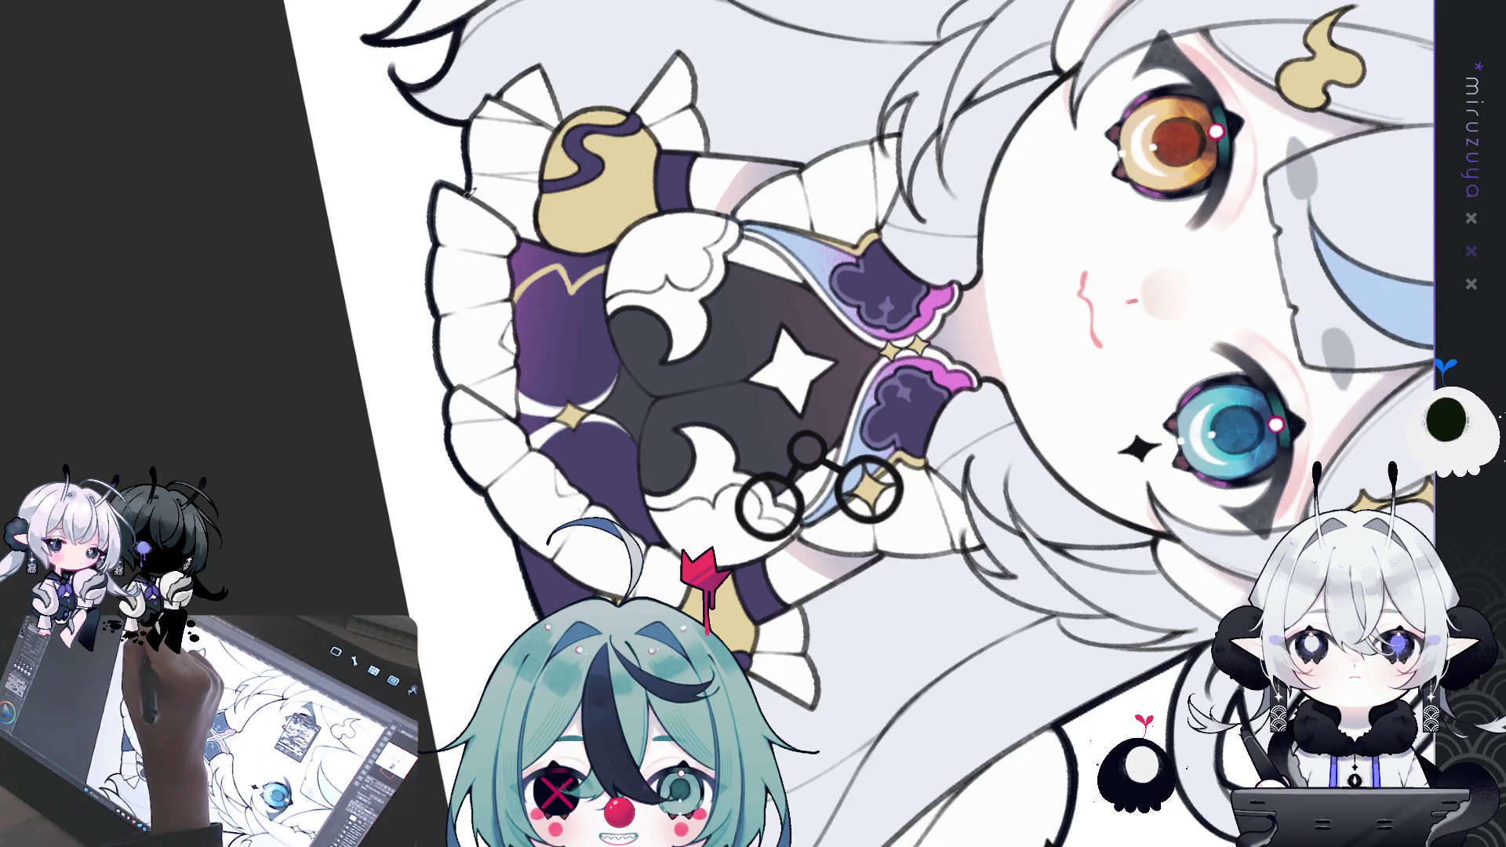
mouse_move(452, 181)
left_mouse_down()
mouse_move(1286, 361)
mouse_move(924, 598)
mouse_move(848, 531)
left_mouse_up()
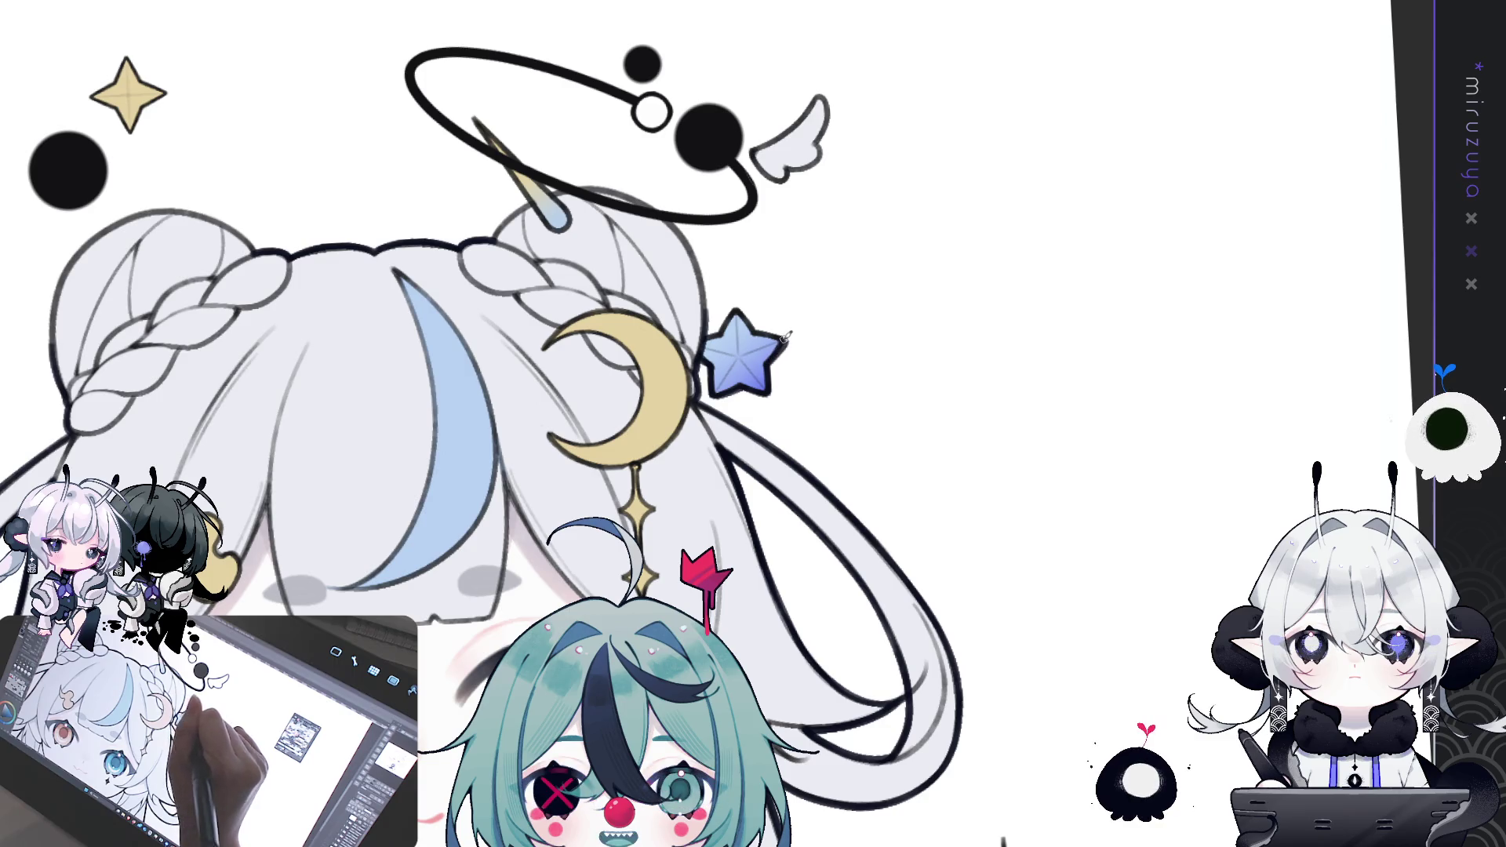
- Zoom in on the head, pan across the hair buns, and tilt the view toward the face
mouse_move(784, 336)
left_mouse_down()
mouse_move(884, 494)
mouse_move(944, 510)
mouse_move(856, 441)
left_mouse_up()
left_click_drag(884, 511, 931, 480)
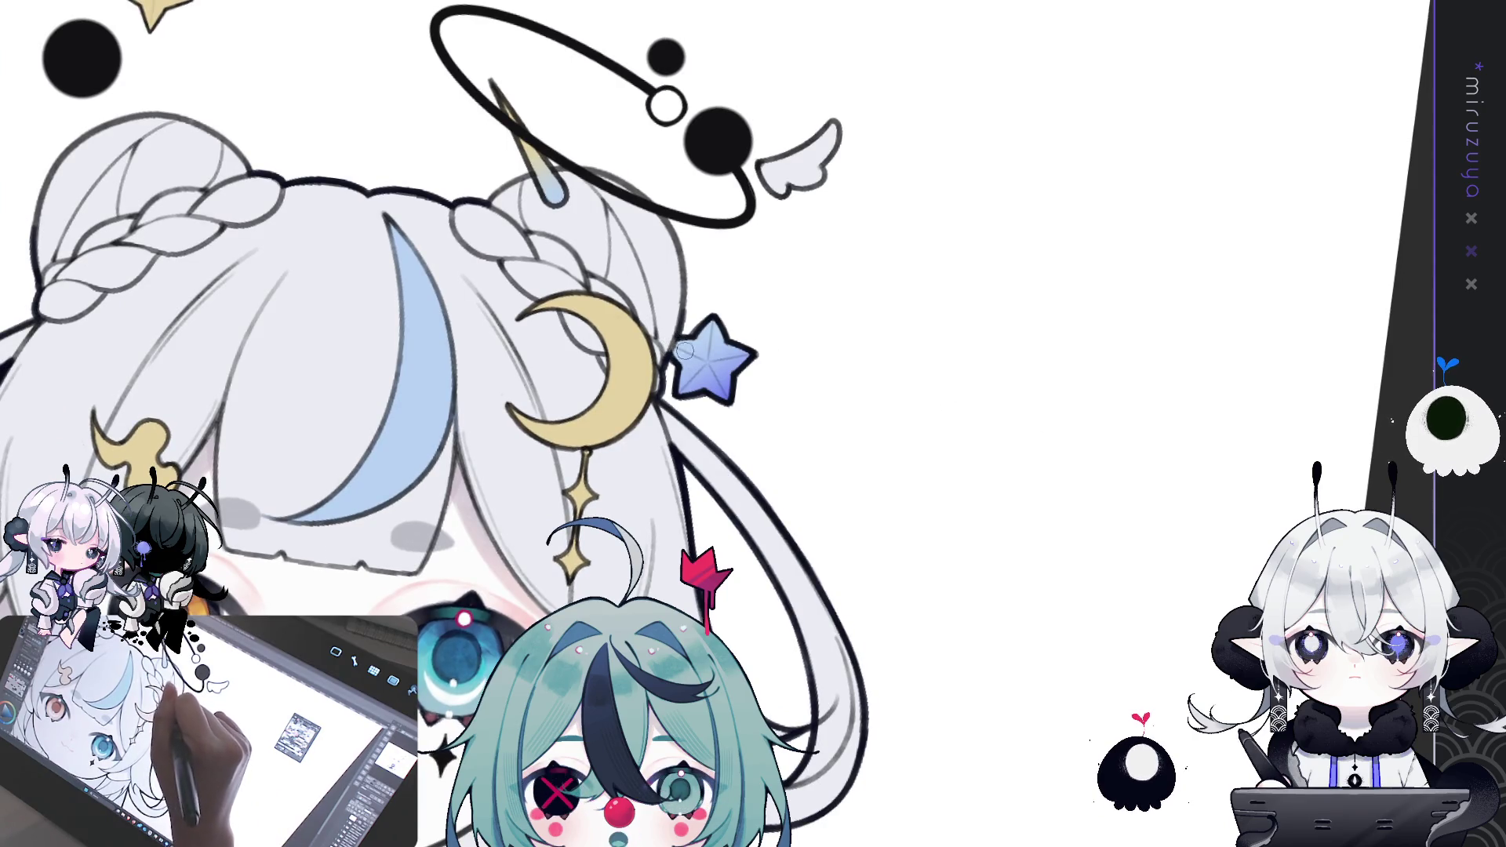
mouse_move(683, 222)
left_mouse_down()
mouse_move(782, 259)
mouse_move(855, 339)
left_mouse_up()
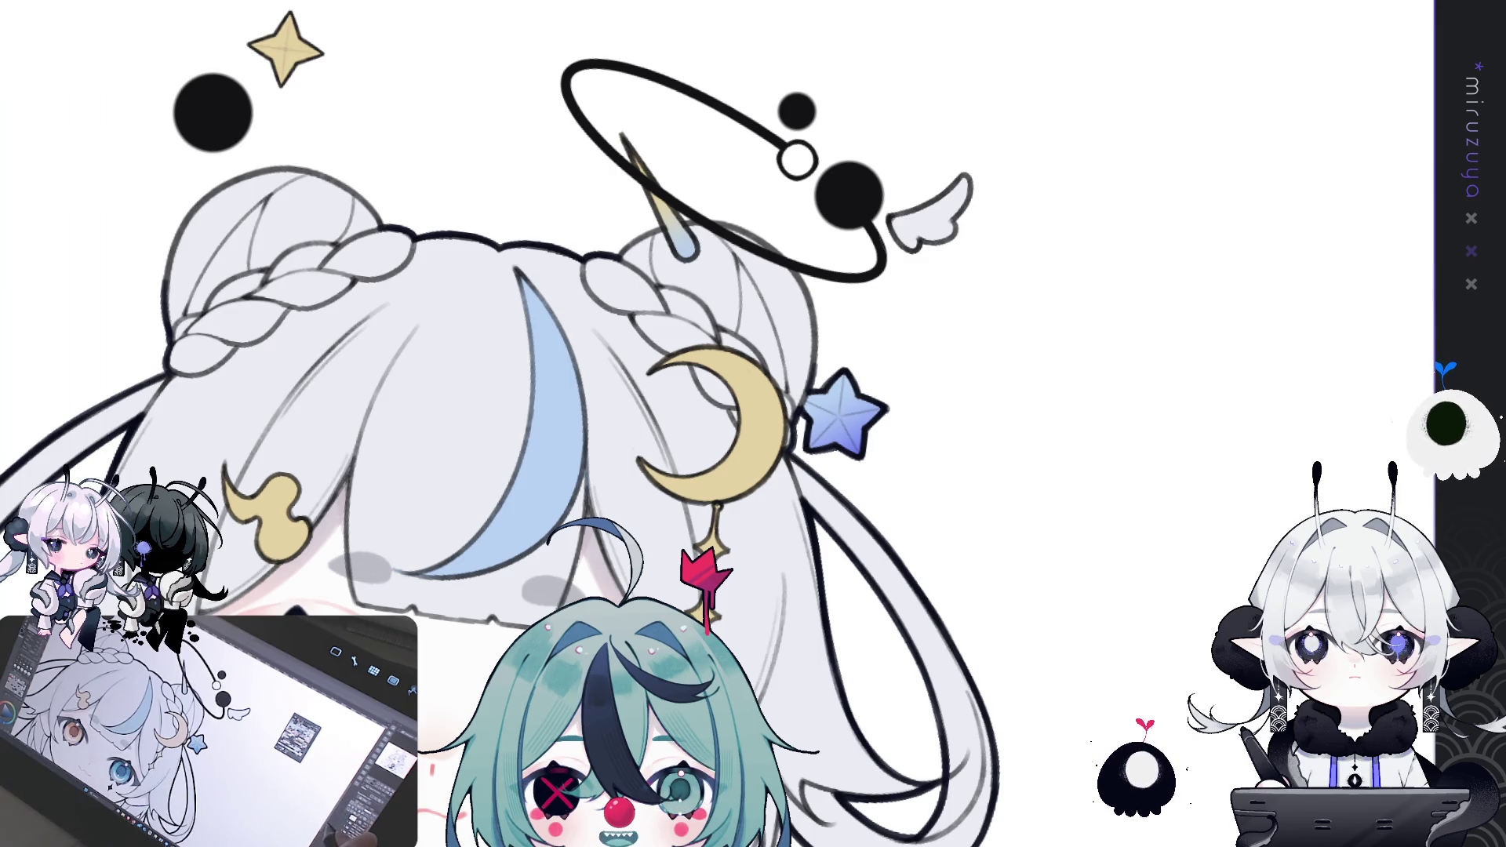
mouse_move(937, 608)
left_mouse_down()
mouse_move(937, 595)
mouse_move(949, 642)
left_mouse_up()
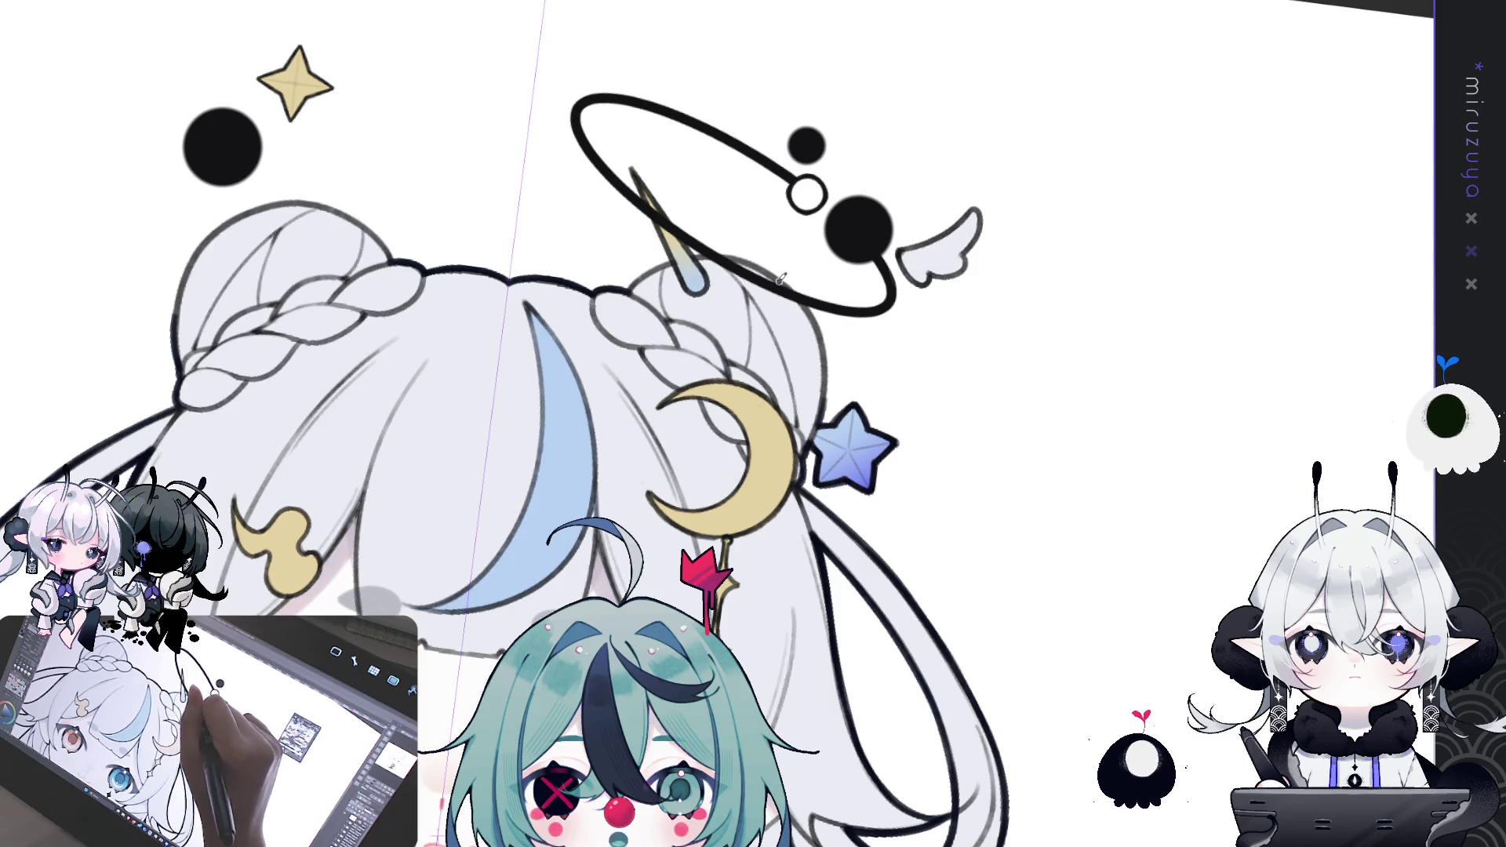
left_click_drag(781, 278, 949, 485)
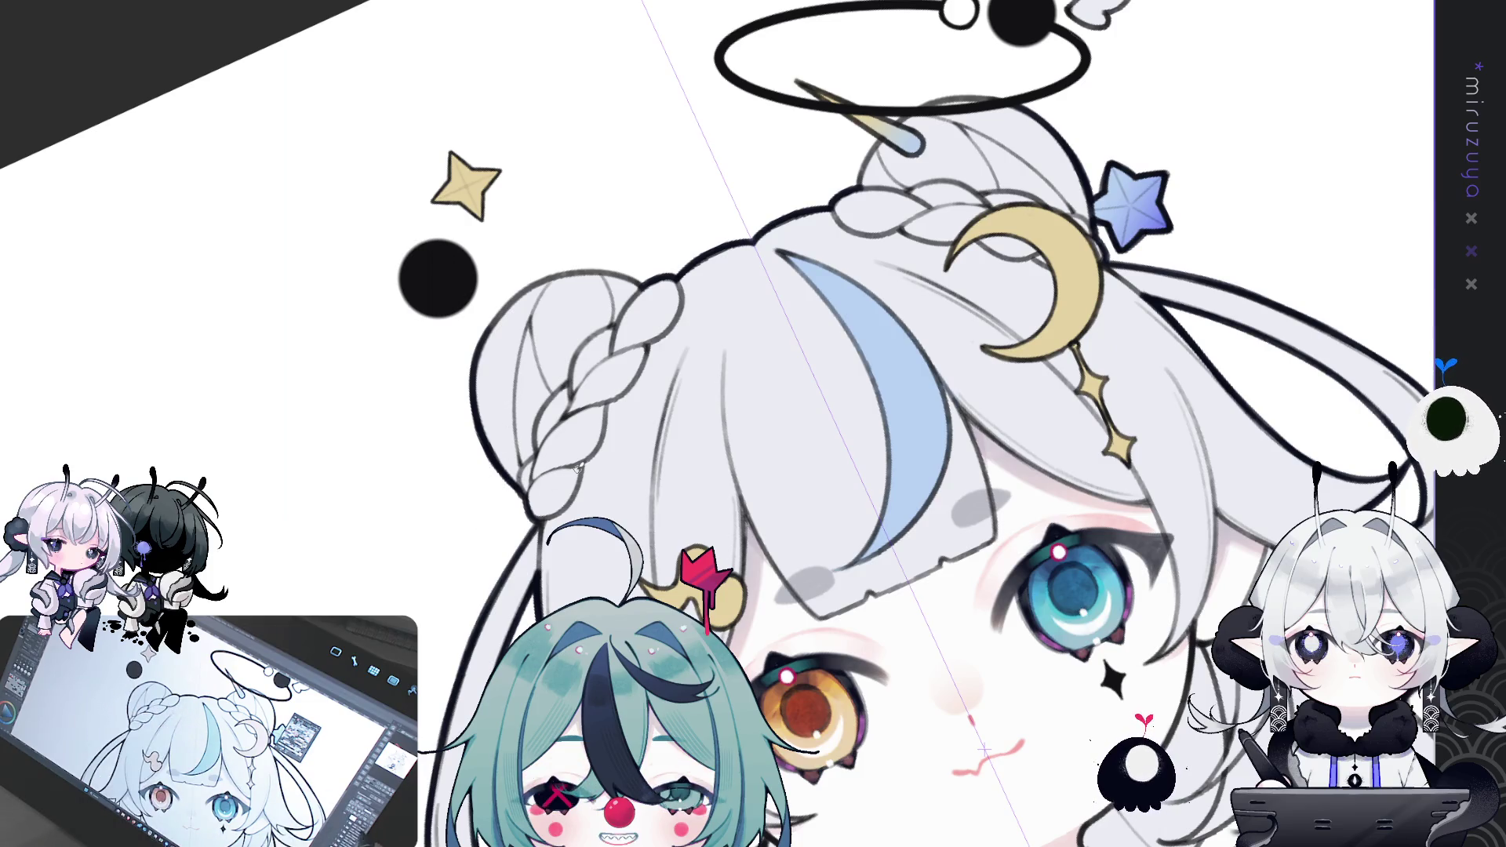
- Rotate the canvas counter-clockwise twice, turn it back, then re-angle and zoom around the head
key("minus")
key("minus")
key("minus")
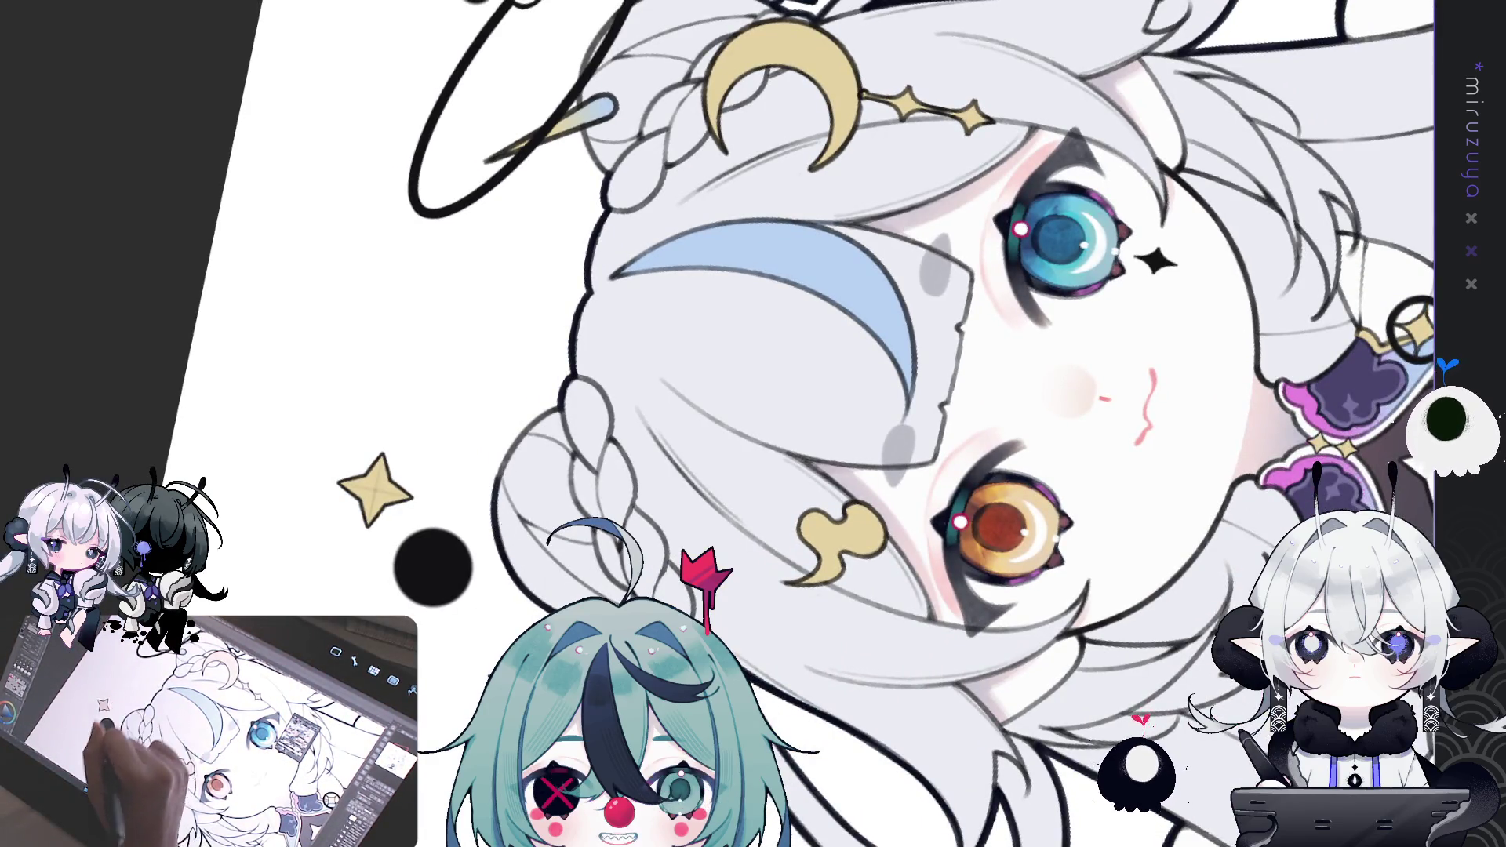
key("minus")
key("minus")
key("minus")
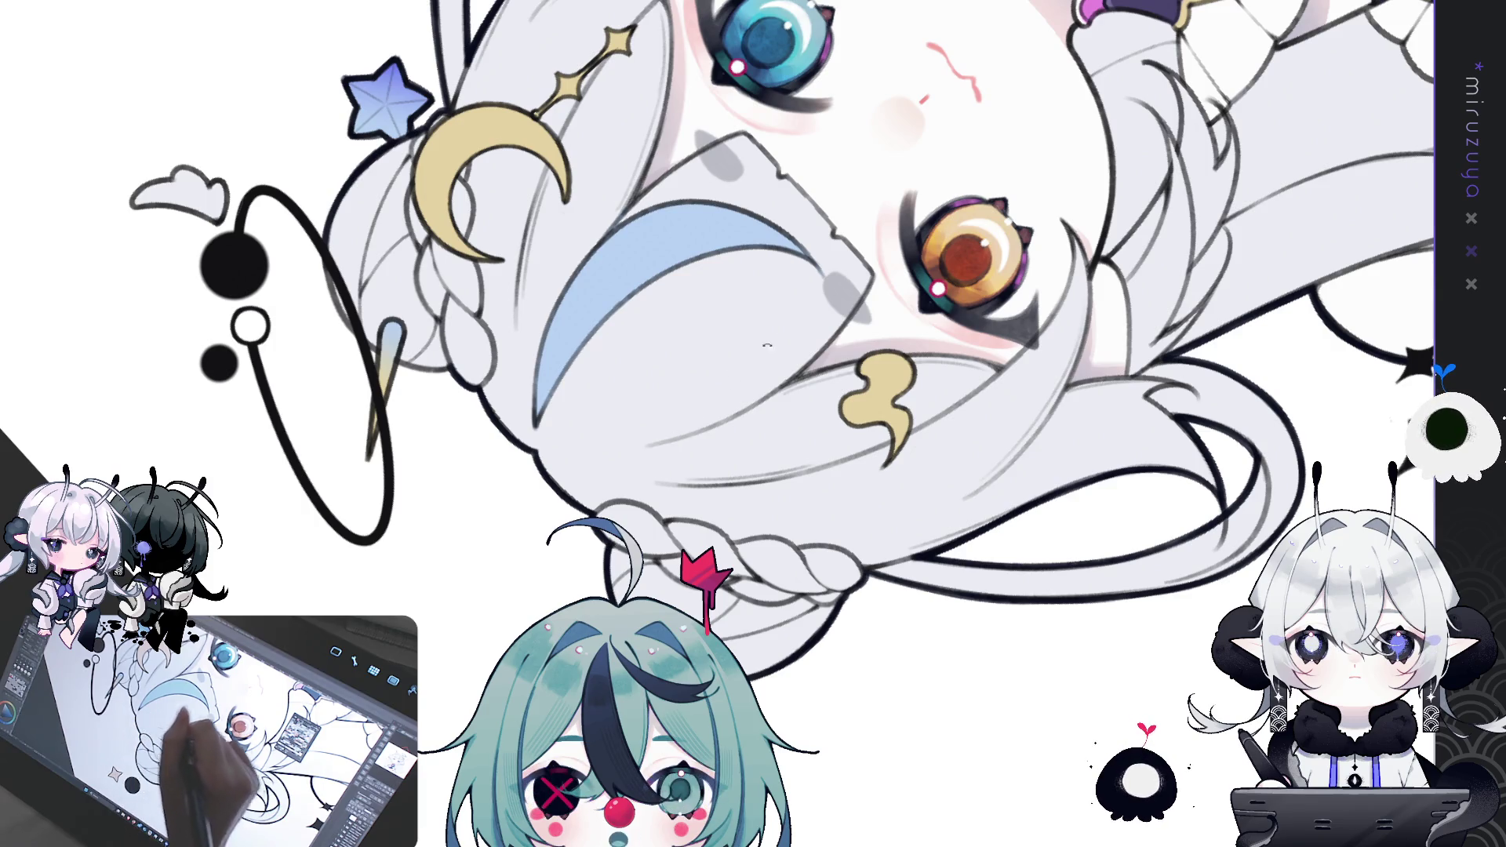
key("asciicircum")
key("asciicircum")
key("asciicircum")
left_click_drag(1003, 384, 908, 518)
scroll(919, 492, "up", 1)
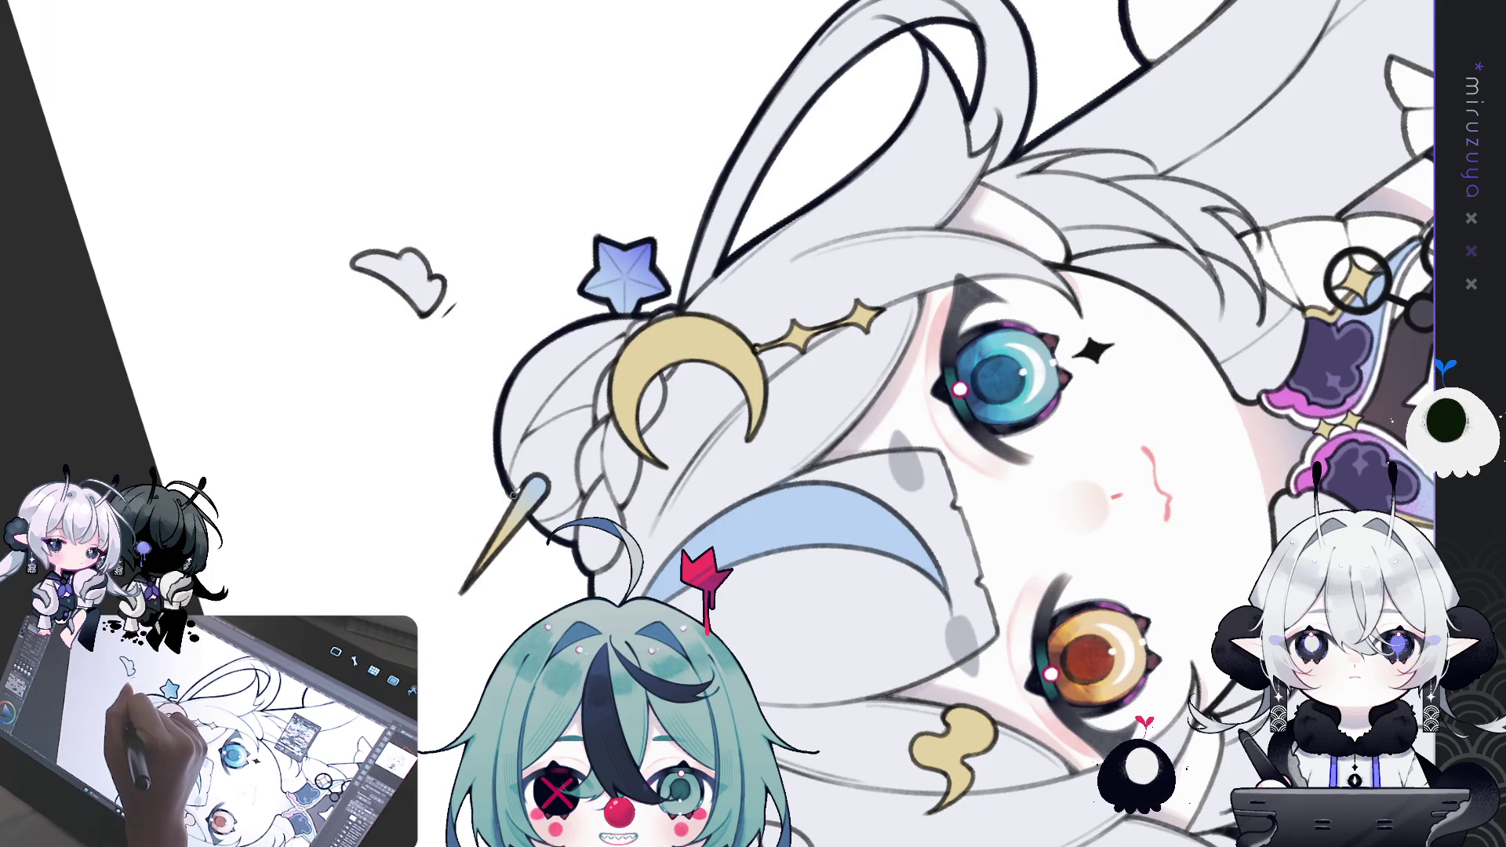
left_click_drag(518, 485, 740, 458)
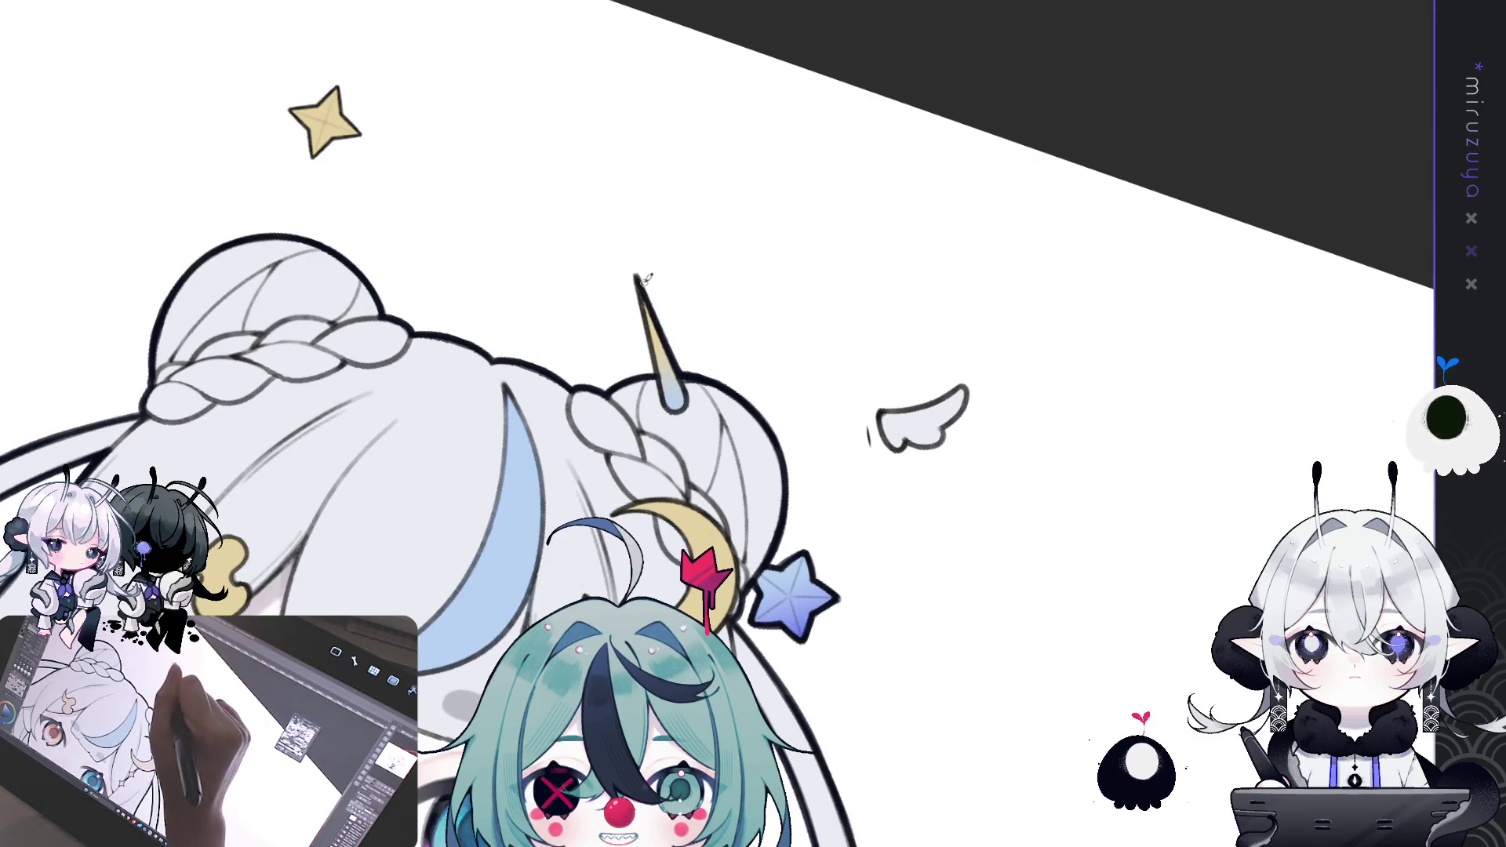
- Darken the pointed hair pin's left outline, then pan to the buns and level the canvas rotation
left_click_drag(637, 280, 655, 365)
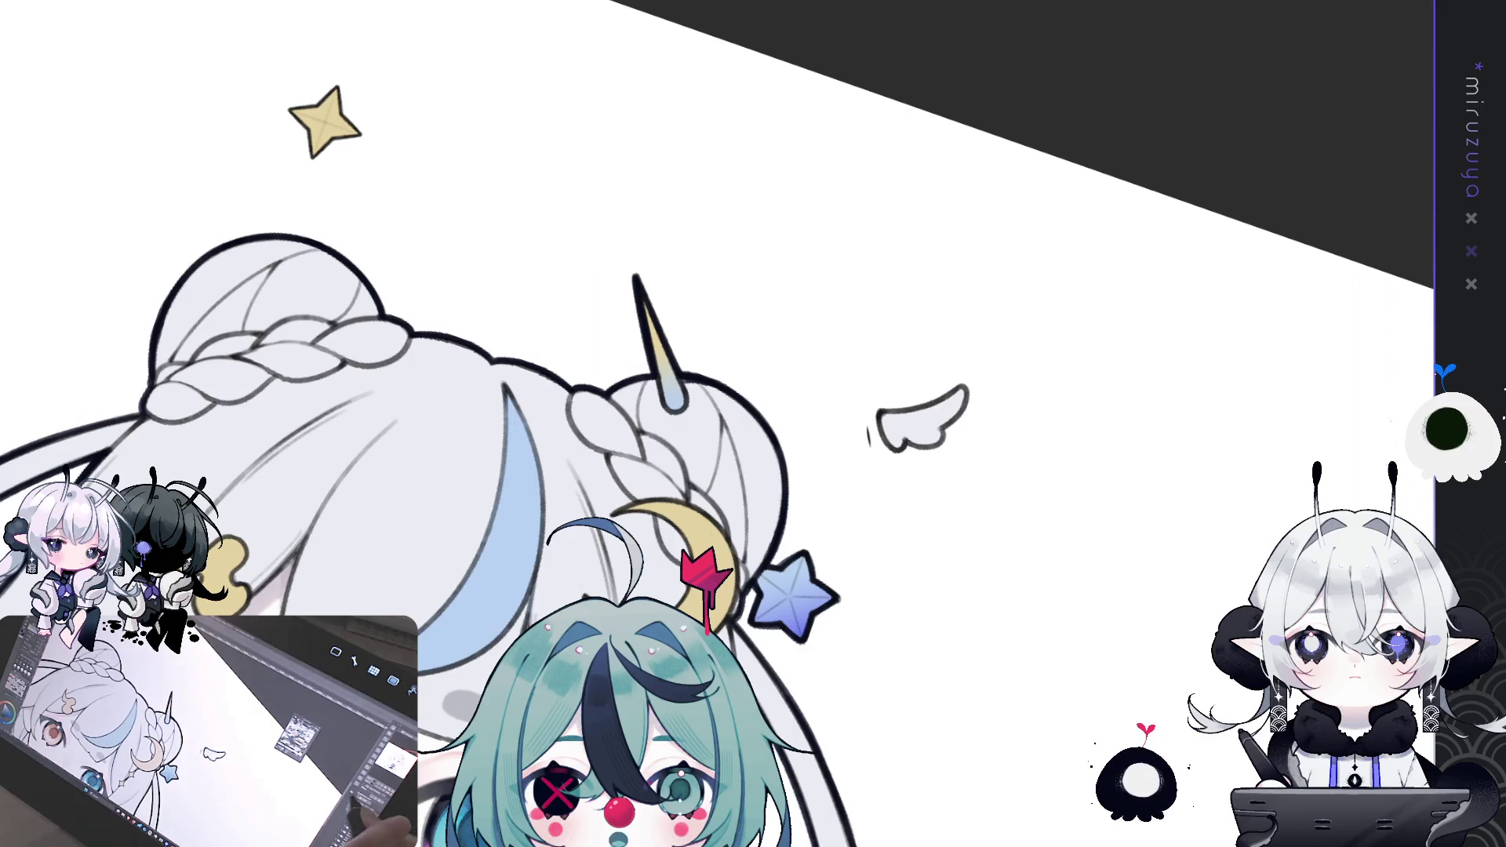
mouse_move(1001, 549)
left_mouse_down()
mouse_move(1046, 545)
mouse_move(1156, 582)
left_mouse_up()
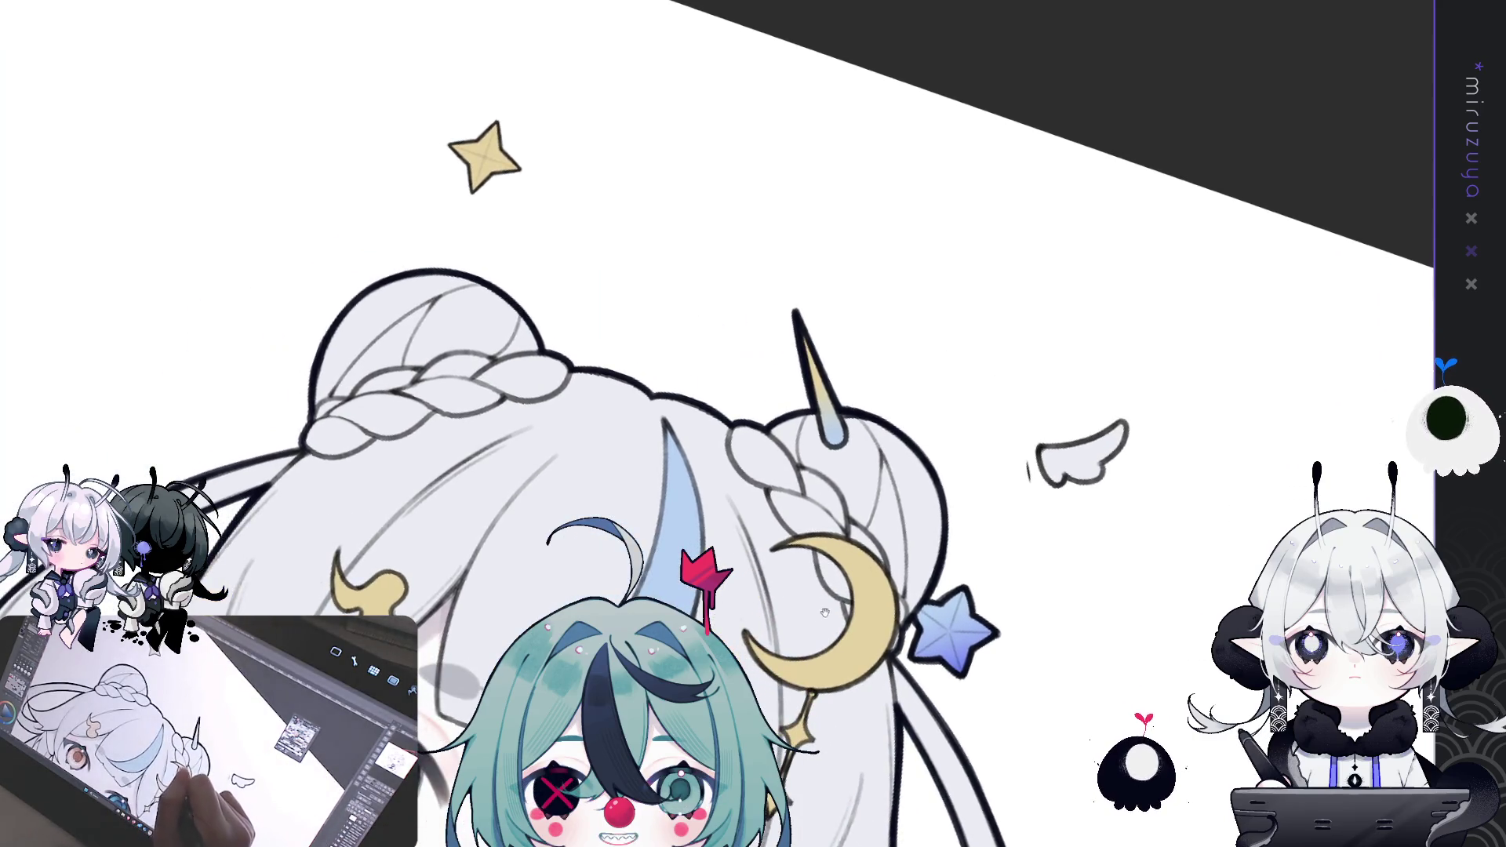
left_click_drag(827, 580, 849, 661)
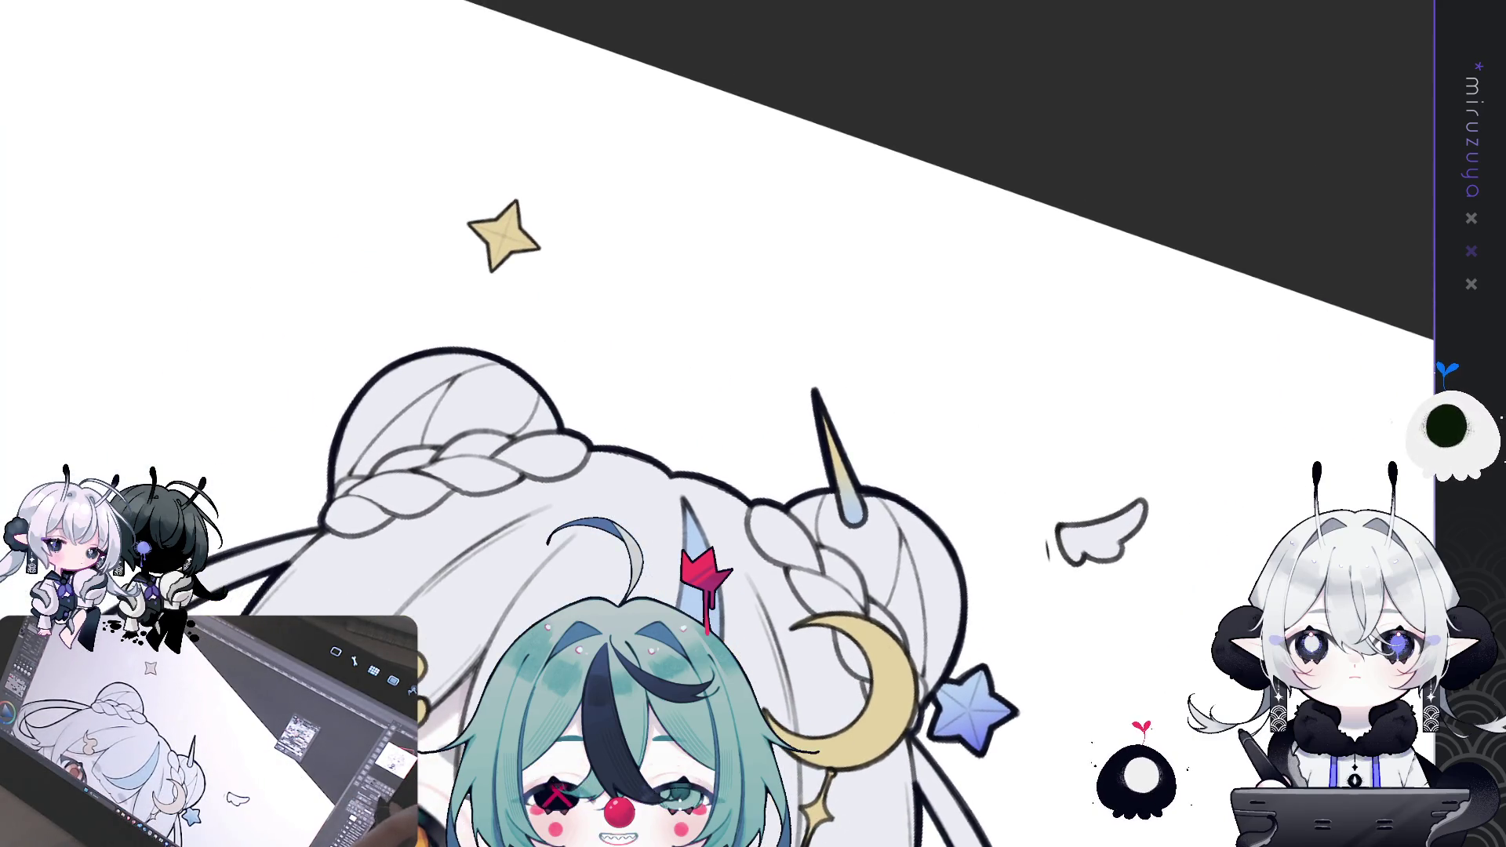
key("ctrl+at")
mouse_move(893, 437)
left_mouse_down()
mouse_move(957, 408)
mouse_move(934, 453)
left_mouse_up()
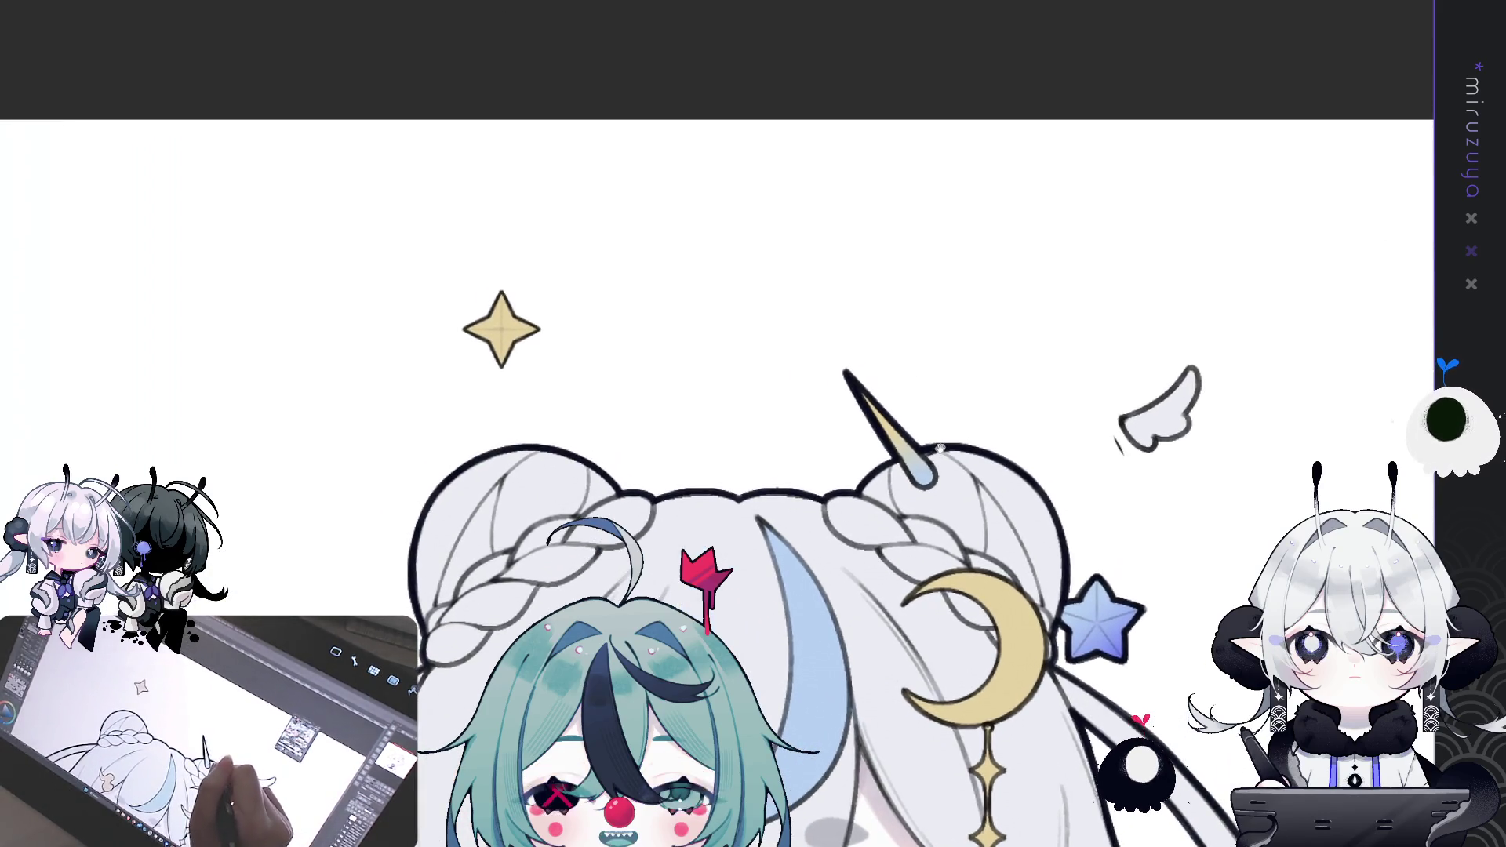